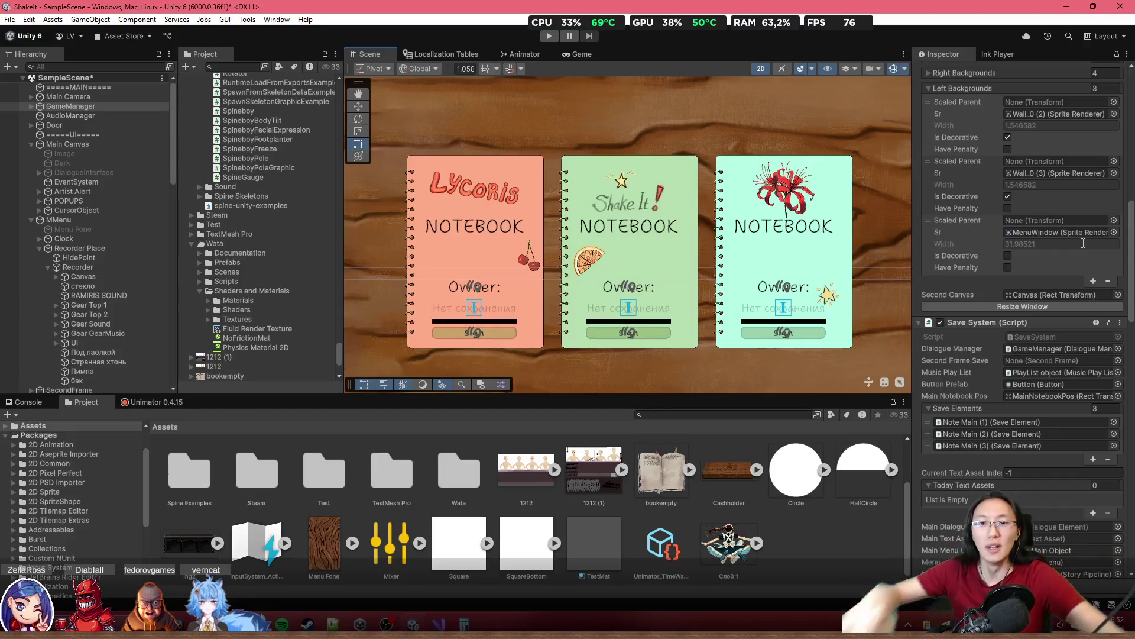
Step: Recentre the notebooks in the Scene view, then check the Game view and the BarThings localization table
drag(696, 225, 700, 201)
scroll(700, 200, down, 3)
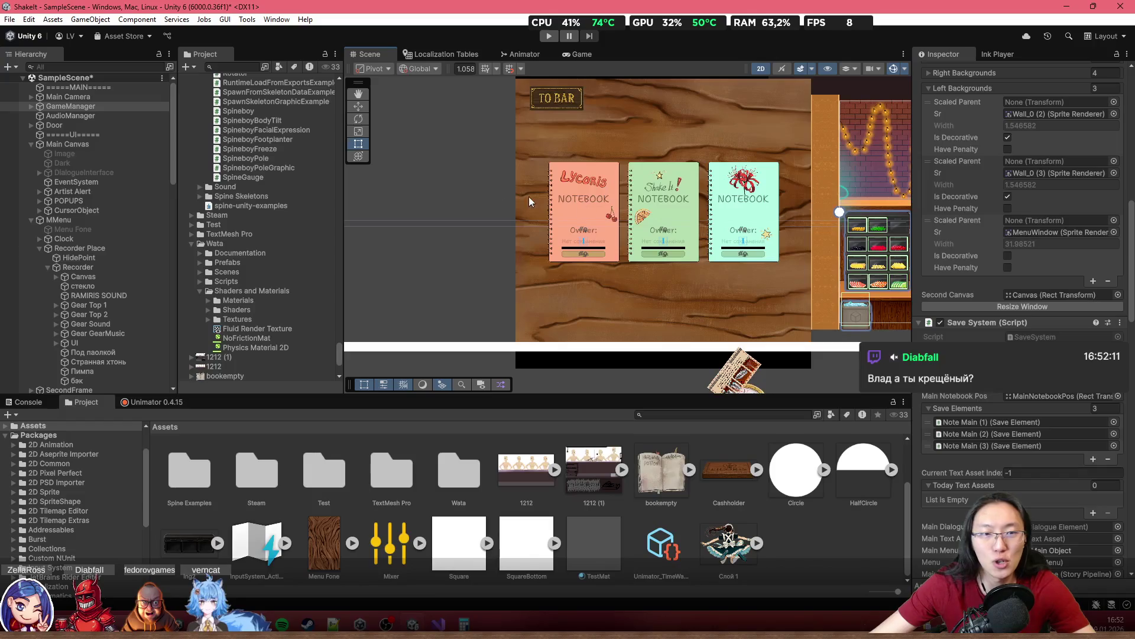
click(581, 53)
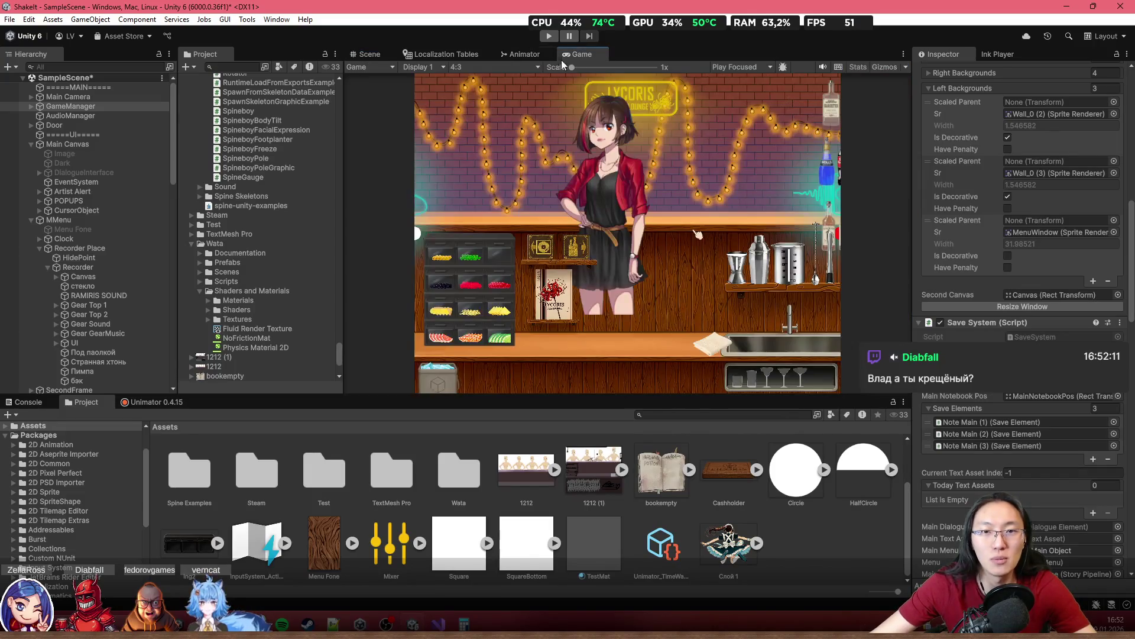
click(481, 56)
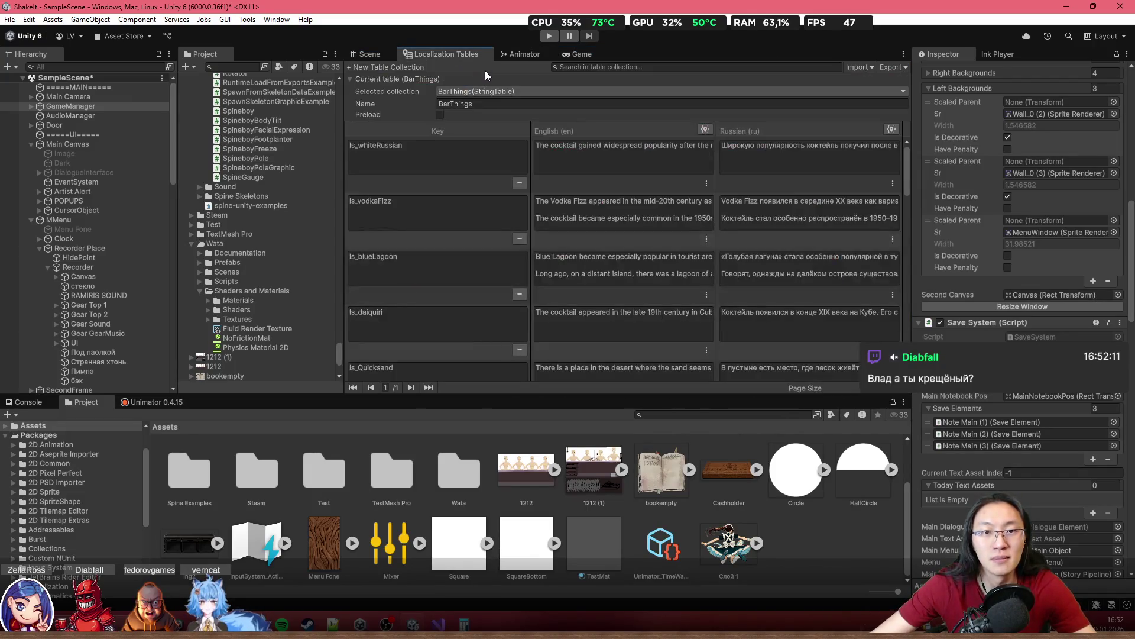
click(565, 54)
click(505, 67)
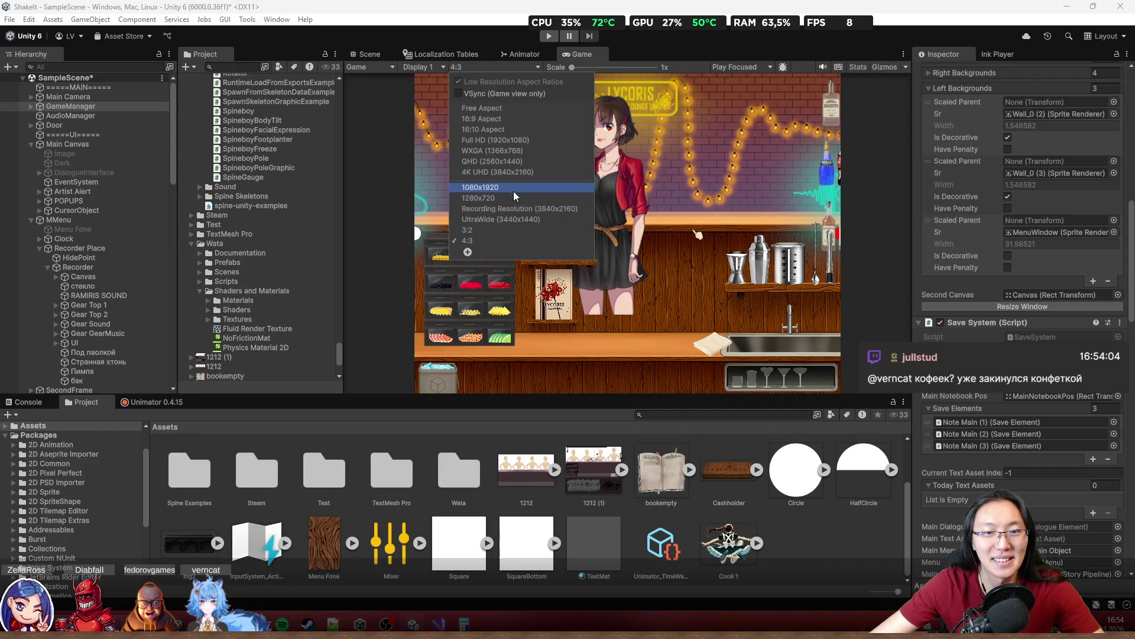
Step: Set the Game view to Full HD (1920x1080), then return to the Scene view
click(525, 140)
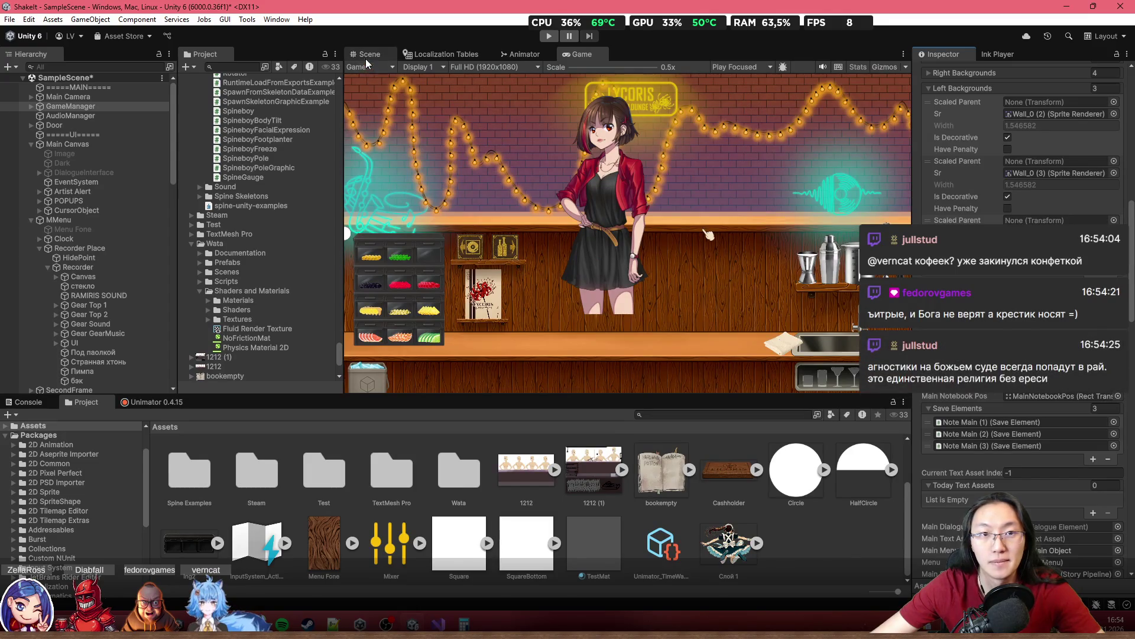
click(365, 54)
scroll(654, 344, down, 3)
scroll(677, 215, down, 2)
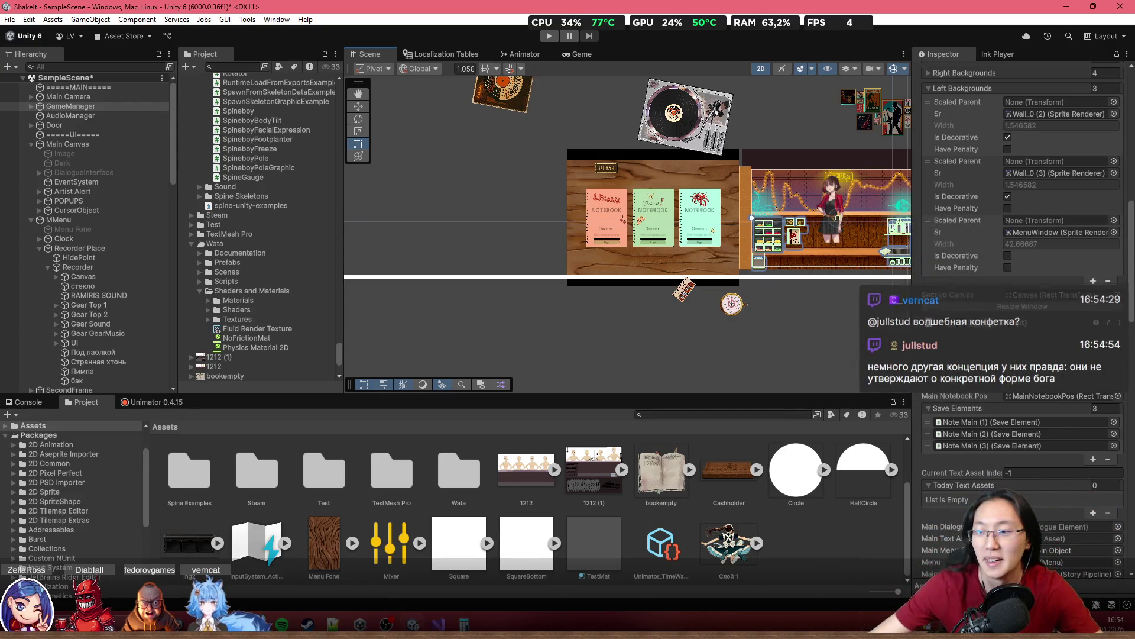
scroll(973, 298, up, 3)
scroll(650, 207, up, 5)
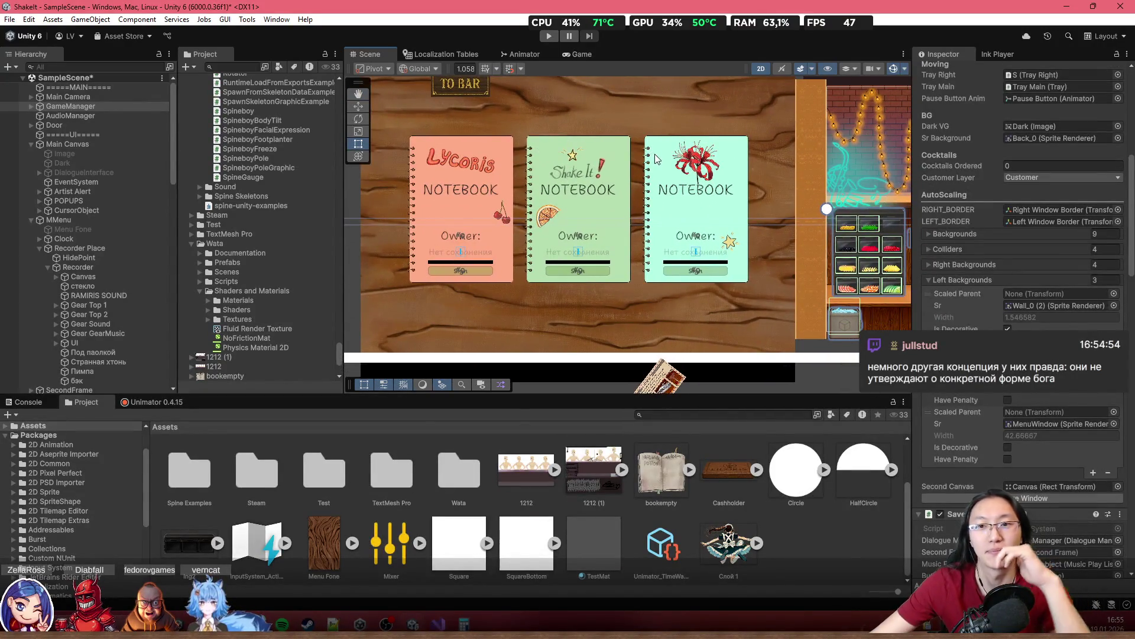
drag(620, 146, 671, 199)
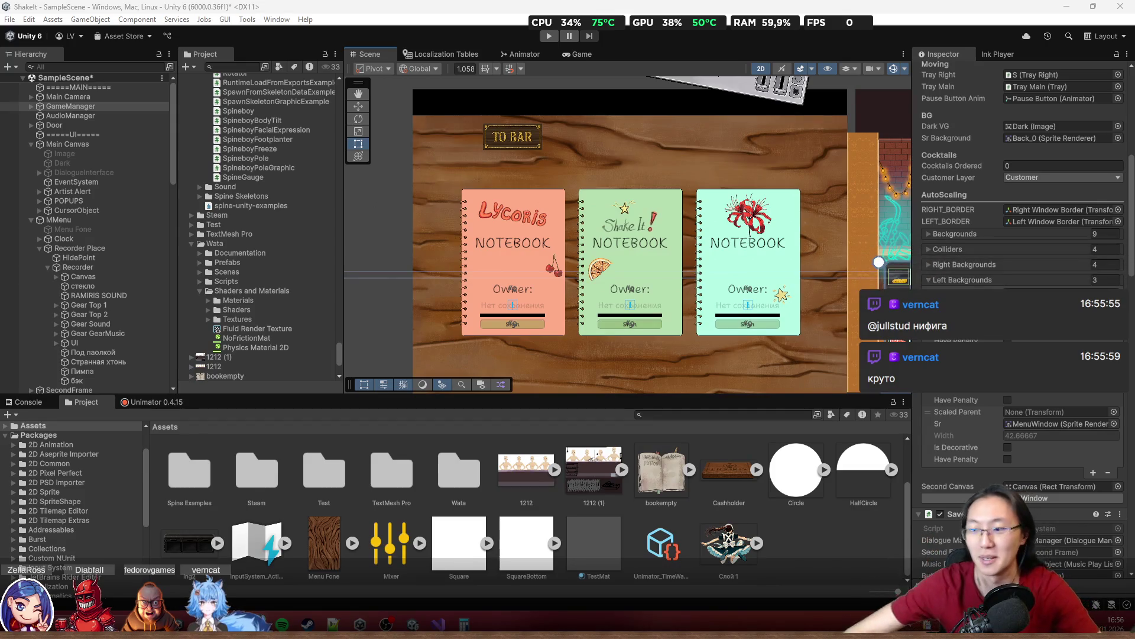
scroll(779, 214, up, 2)
drag(779, 214, 771, 165)
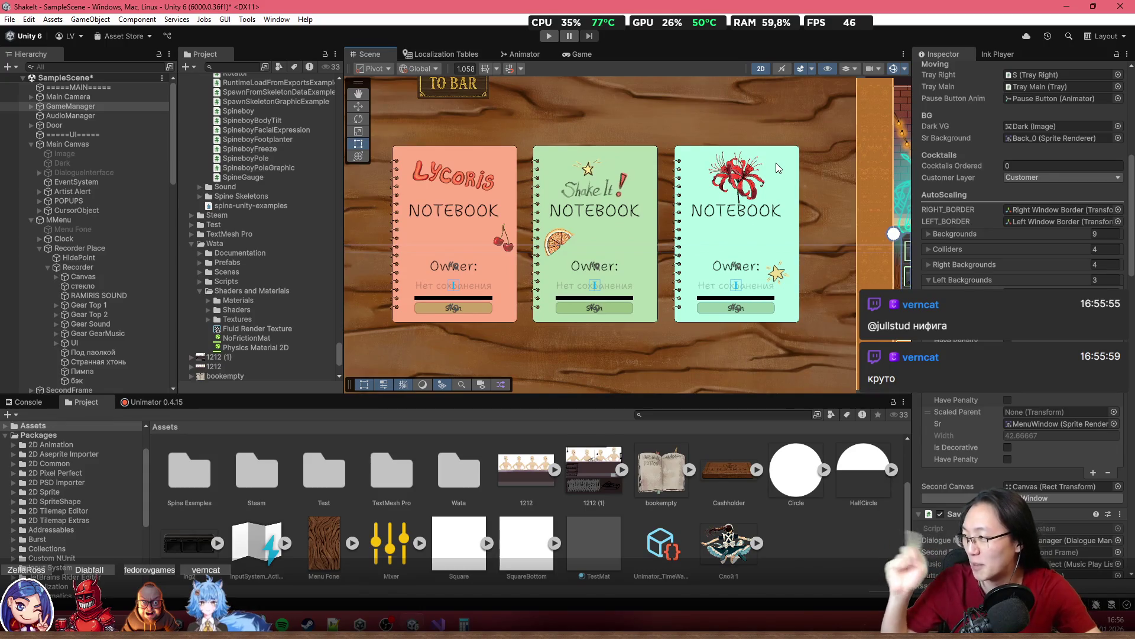
scroll(776, 162, down, 2)
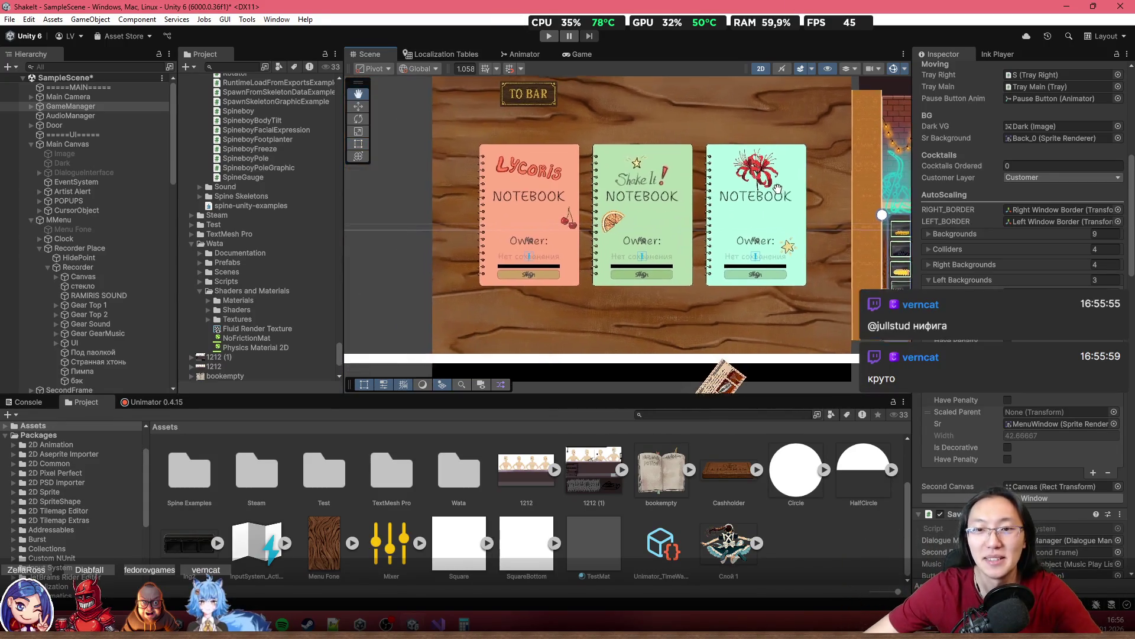
scroll(680, 175, up, 2)
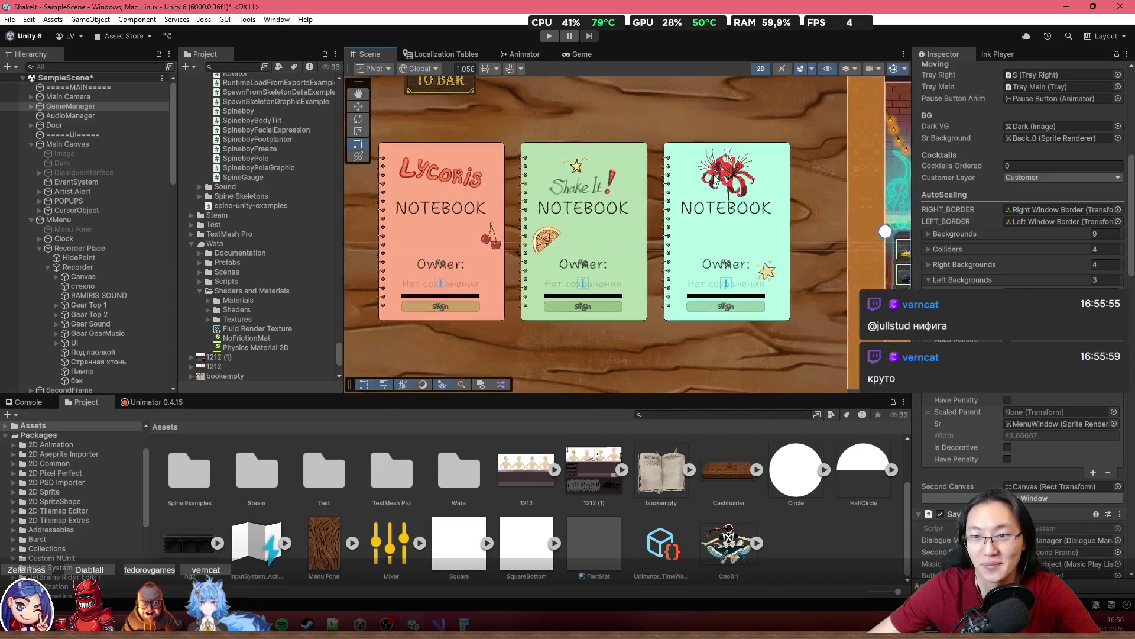
scroll(792, 178, down, 2)
scroll(766, 239, up, 2)
scroll(786, 201, down, 1)
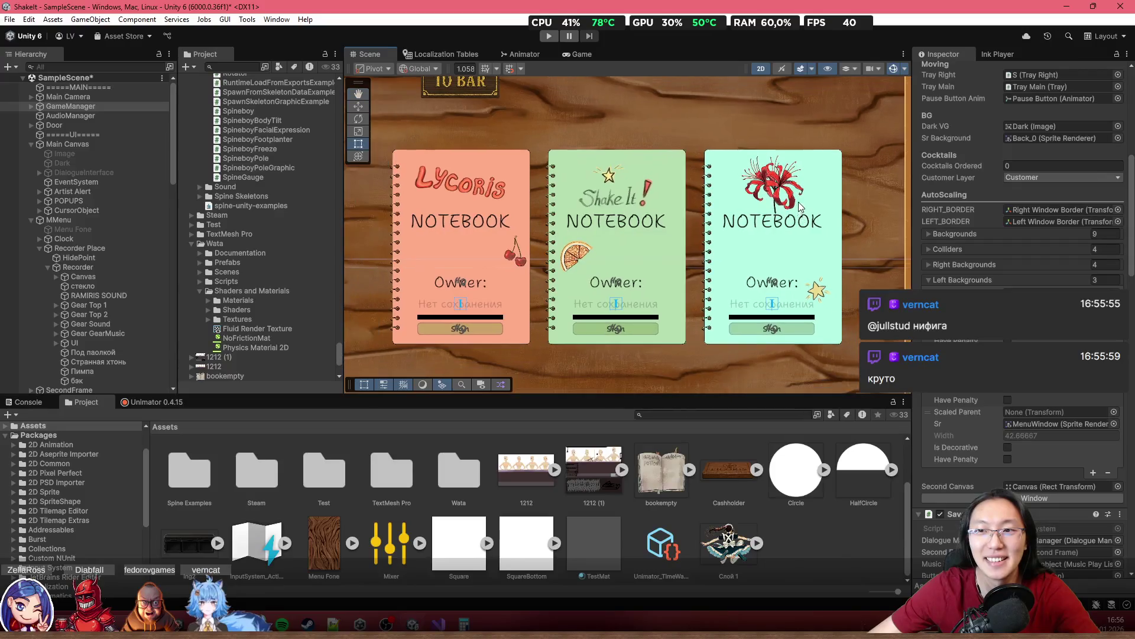
scroll(816, 161, up, 1)
scroll(815, 161, down, 3)
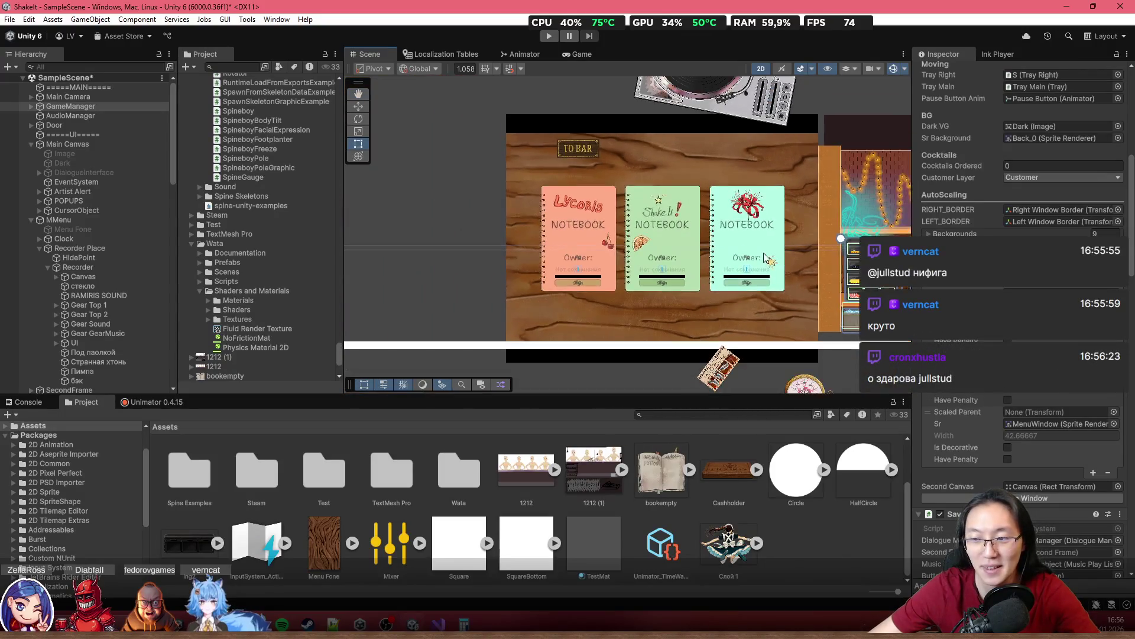
scroll(610, 195, up, 2)
mouse_move(609, 195)
mouse_down()
mouse_move(437, 195)
mouse_move(722, 212)
mouse_up()
click(766, 202)
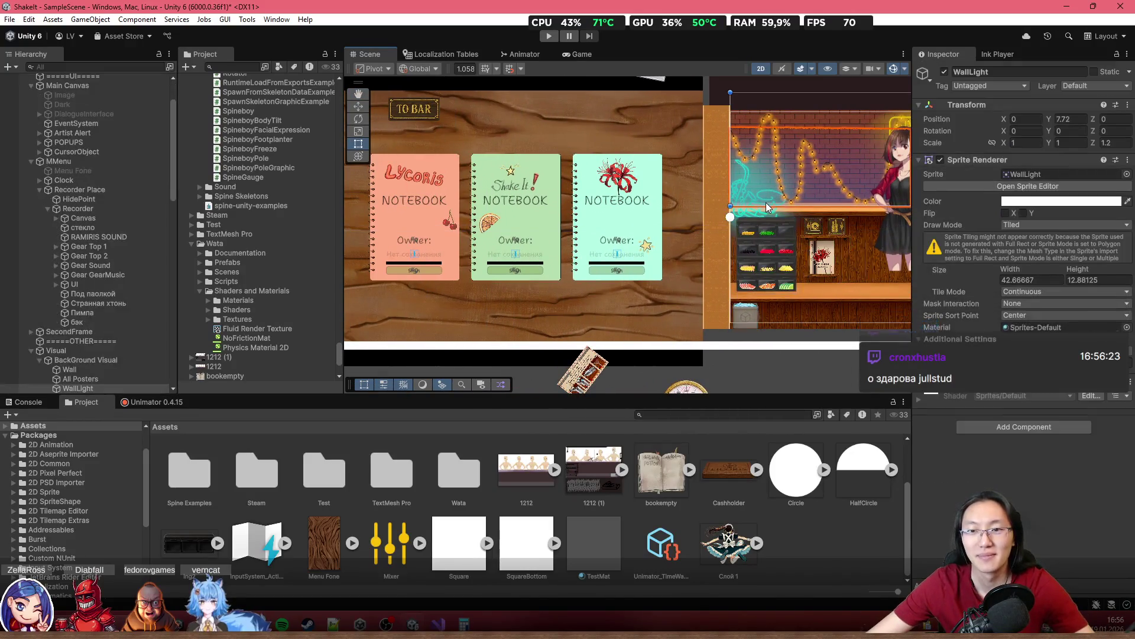
drag(407, 287, 530, 286)
click(400, 245)
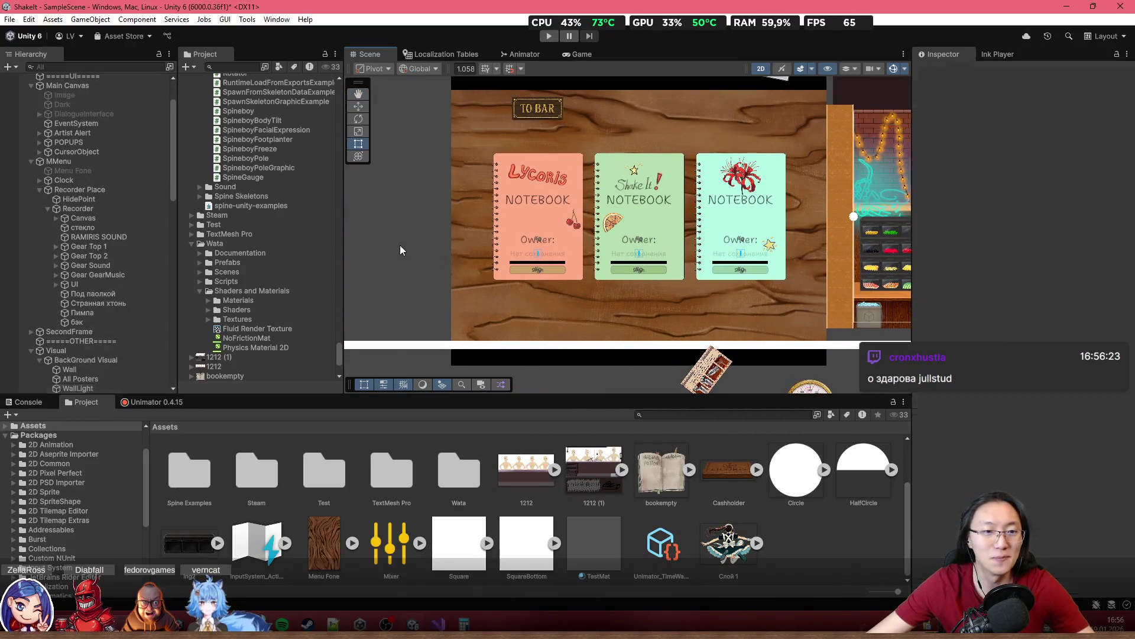
scroll(417, 342, down, 5)
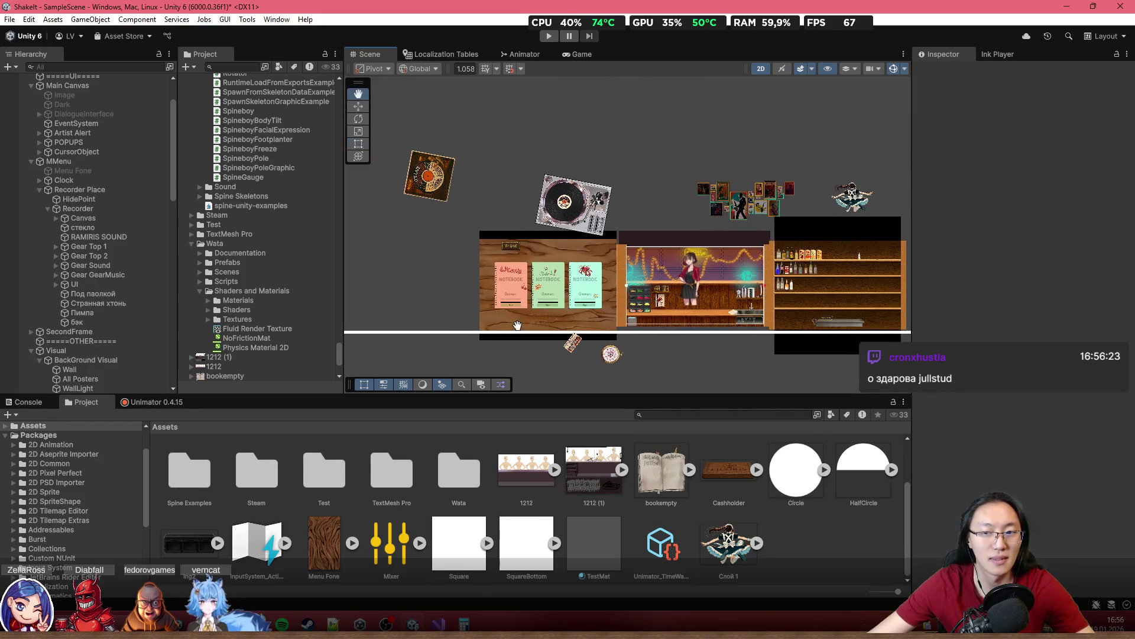
scroll(534, 278, up, 4)
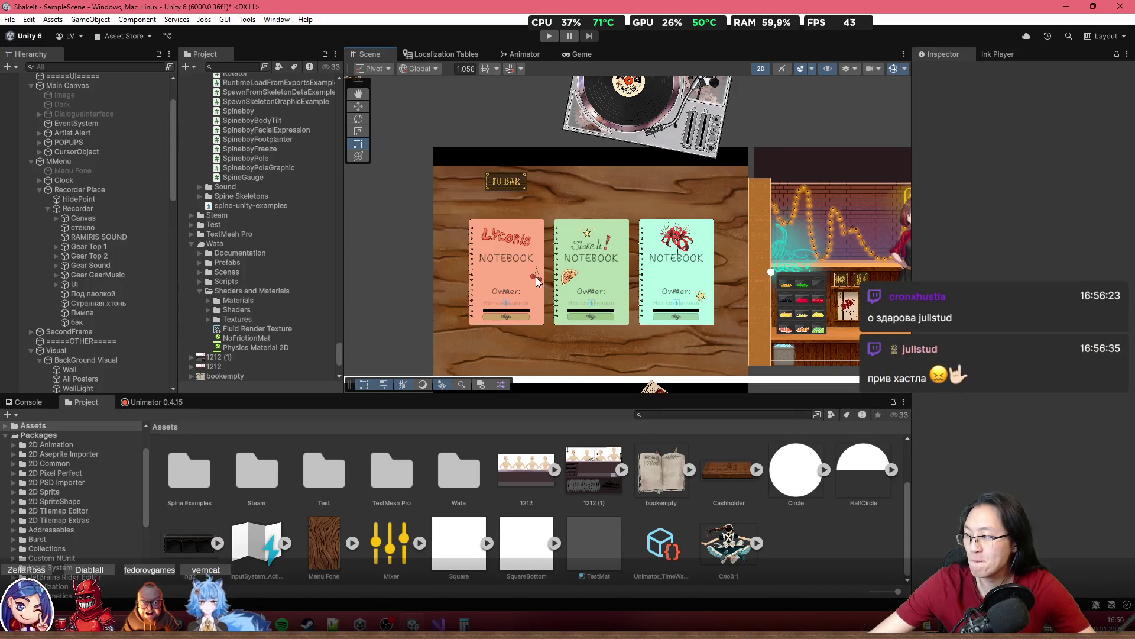
scroll(653, 298, up, 2)
drag(653, 296, 700, 260)
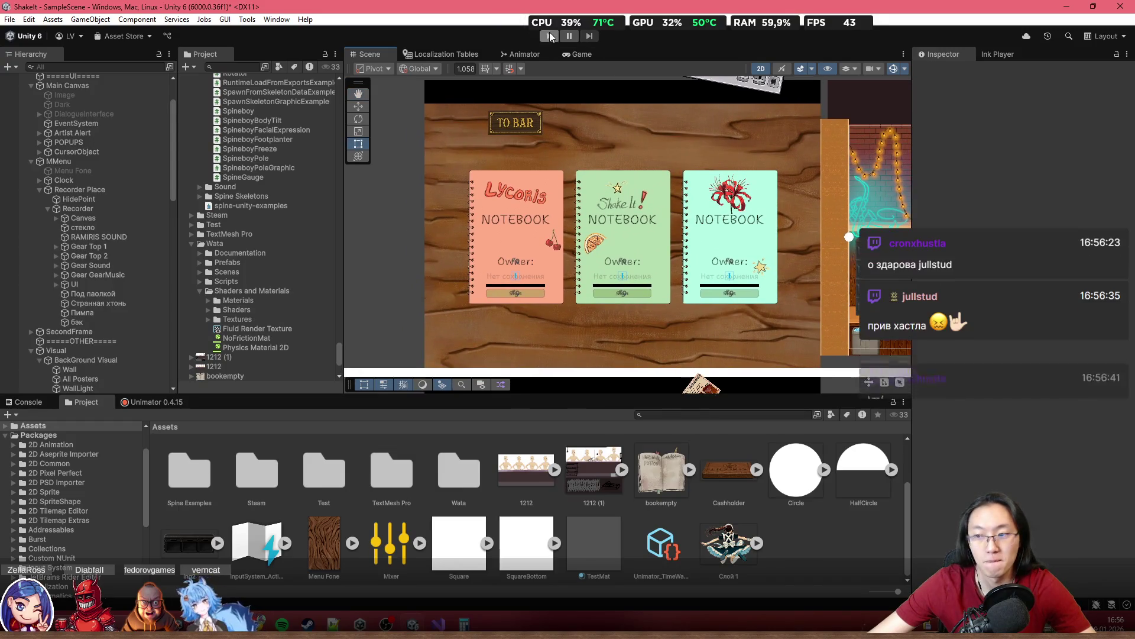
Step: Test-run the game, open the three-notebook save screen from the bar shelf, then stop Play mode
click(550, 35)
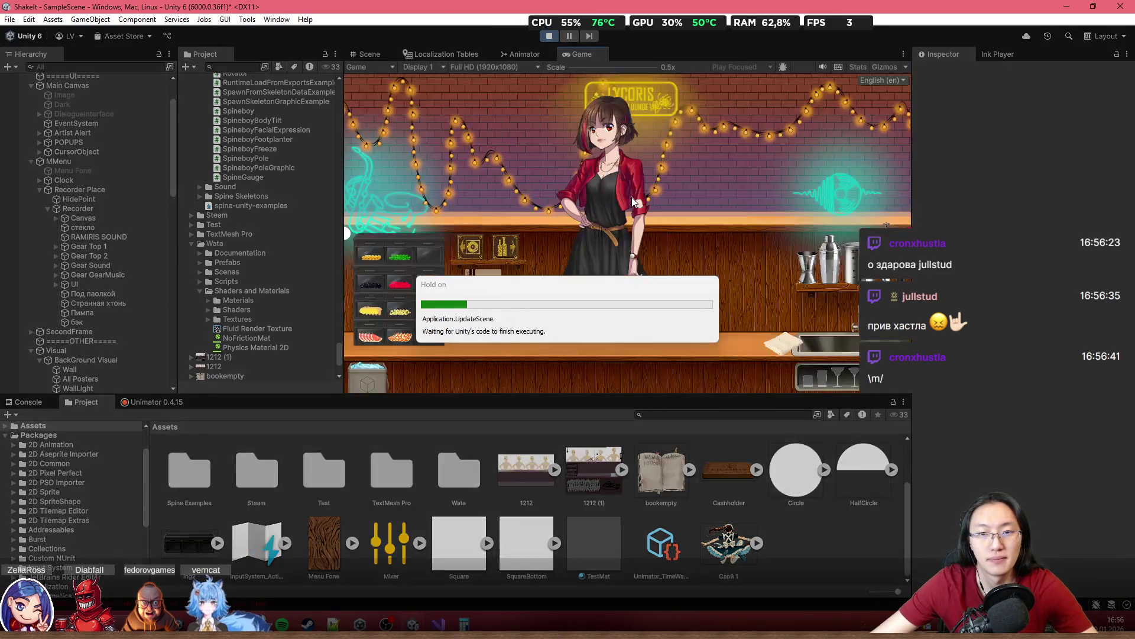
click(481, 252)
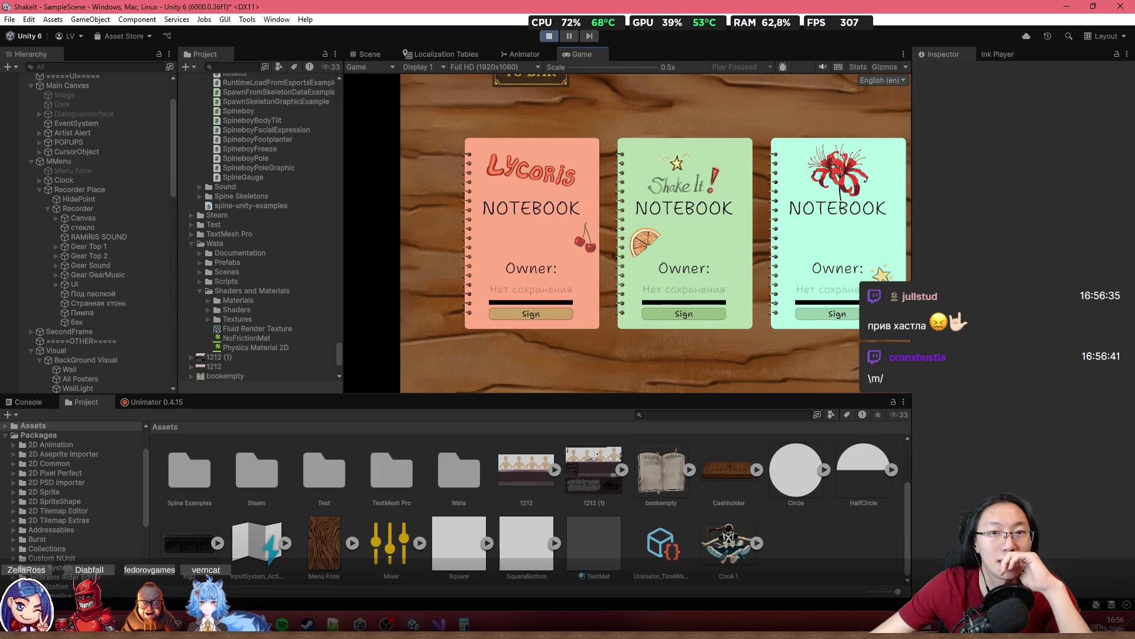
key(ctrl+p)
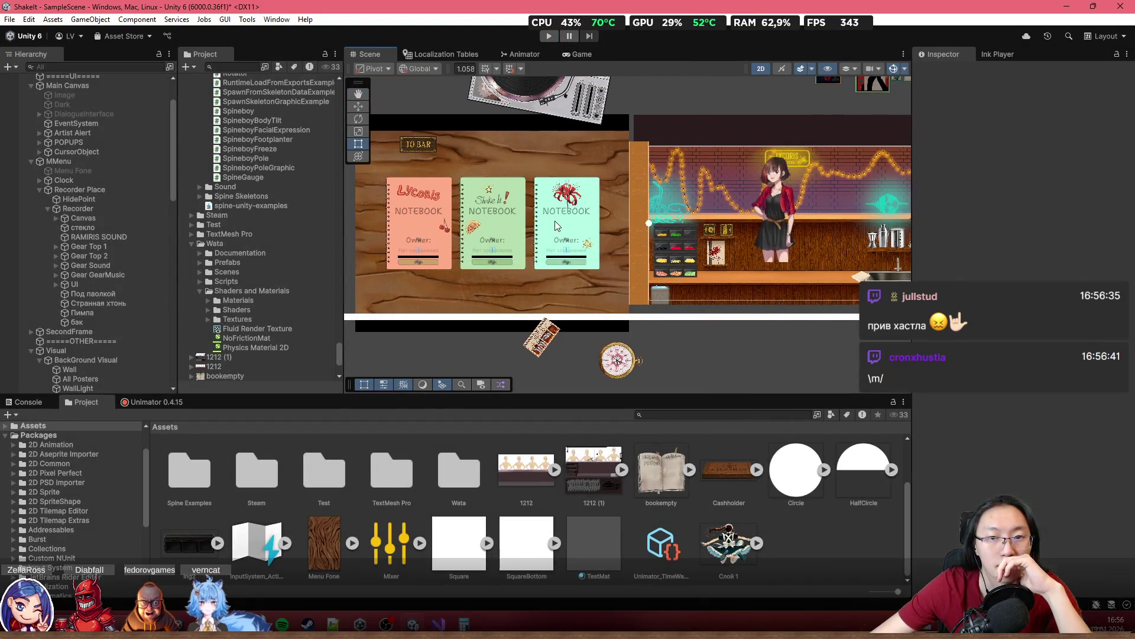
scroll(122, 176, up, 3)
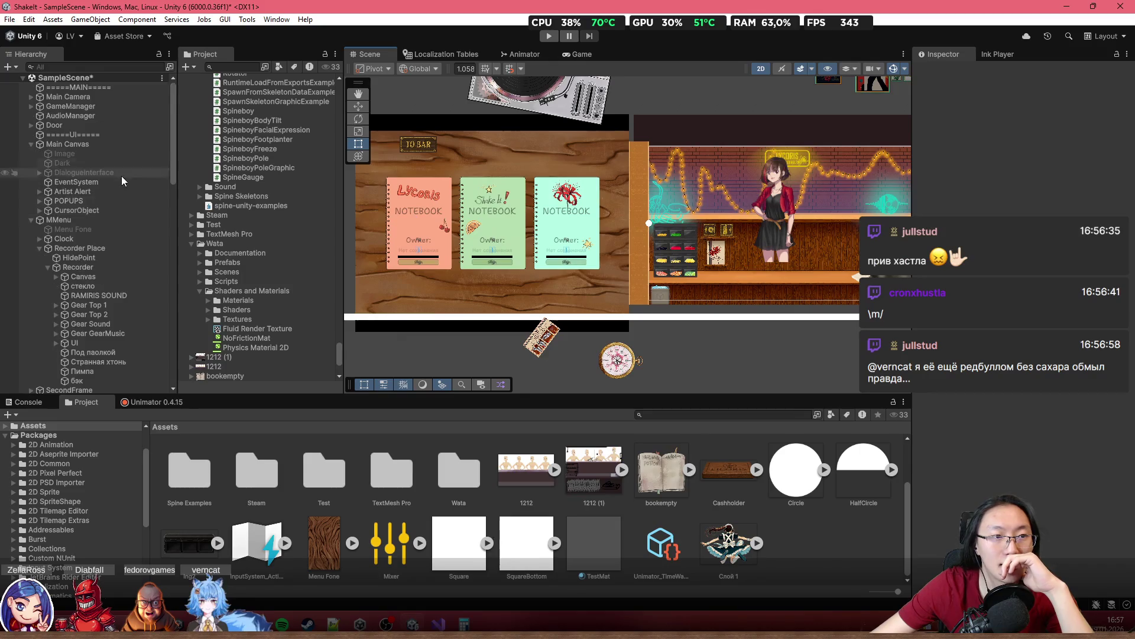
Step: Inspect GameManager's references to locate the SECOND_WINDOW and MENU_WINDOW objects
click(122, 107)
scroll(260, 225, down, 3)
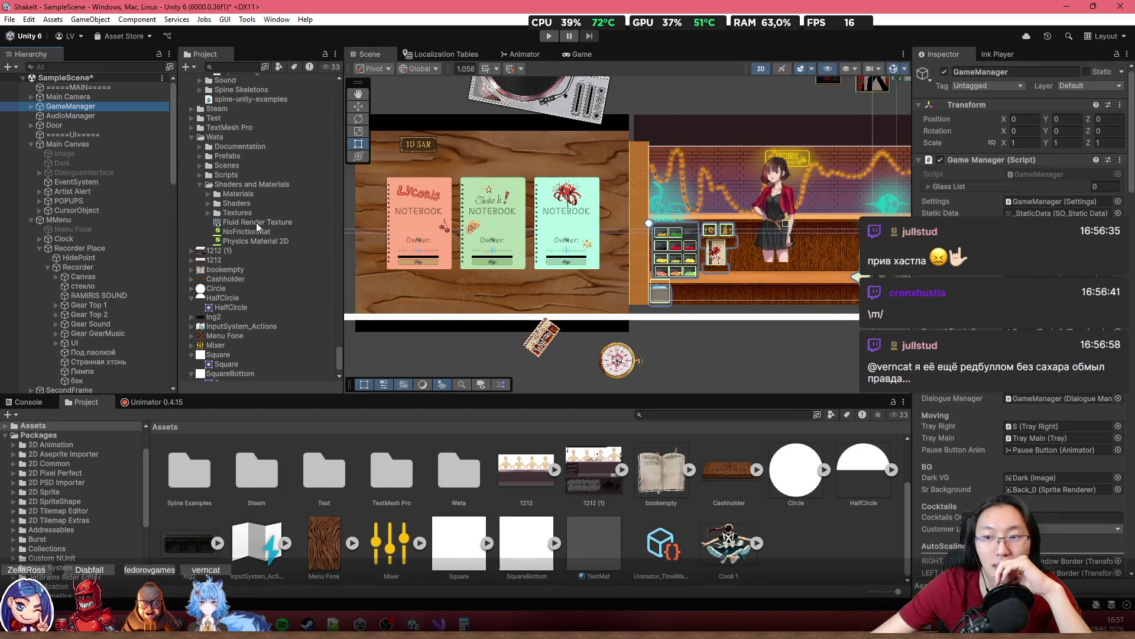
click(1058, 354)
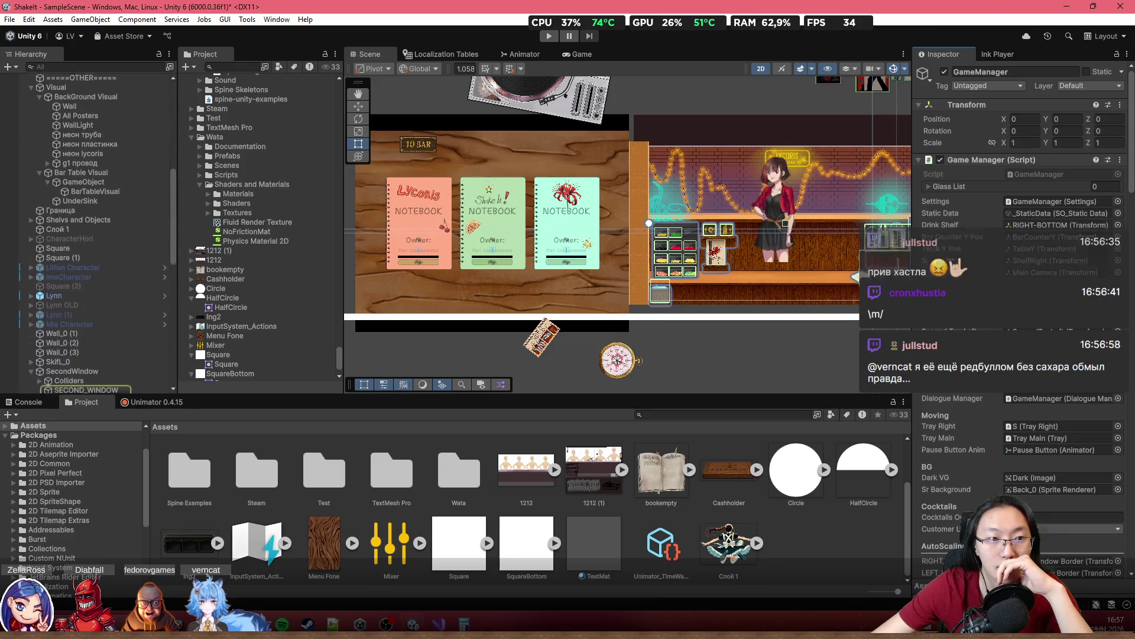
scroll(104, 282, down, 3)
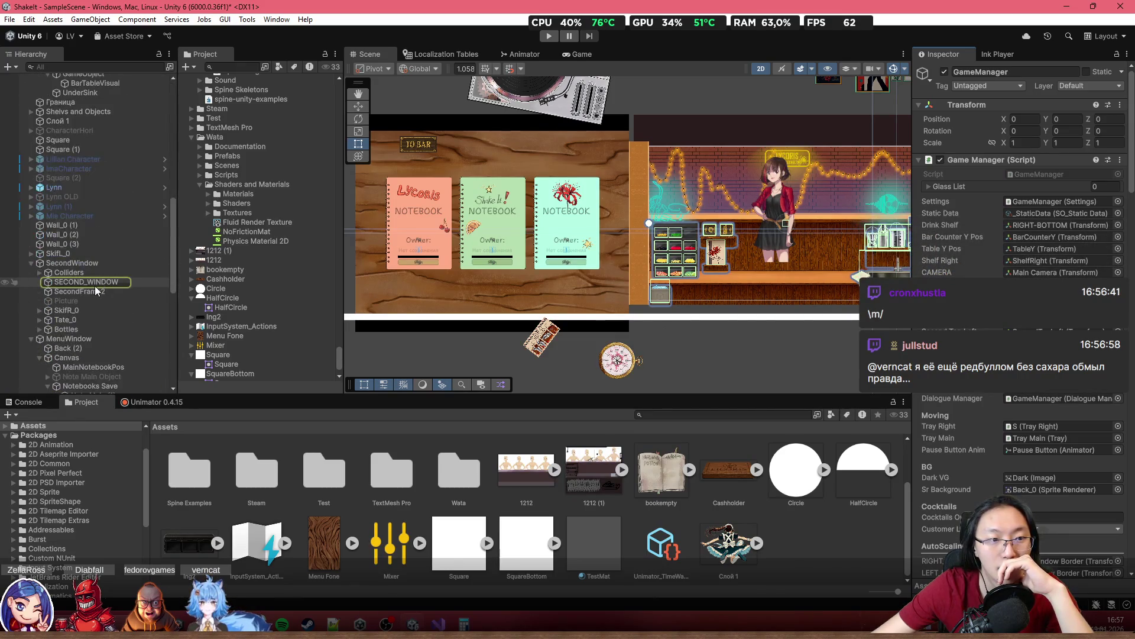
scroll(104, 303, down, 3)
scroll(104, 304, up, 2)
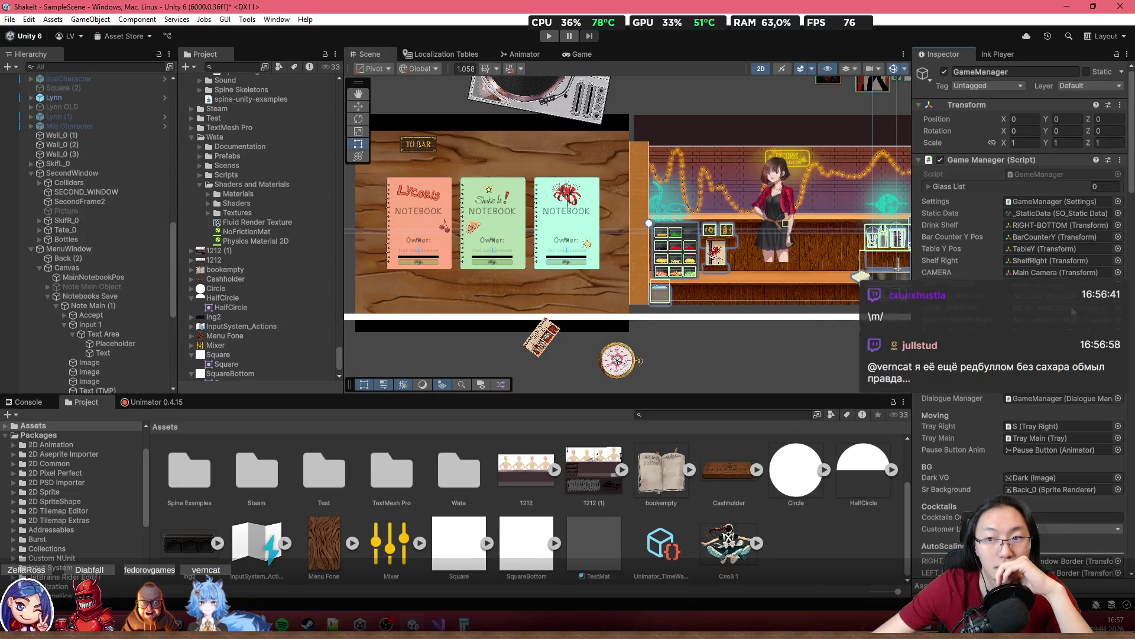
click(1049, 309)
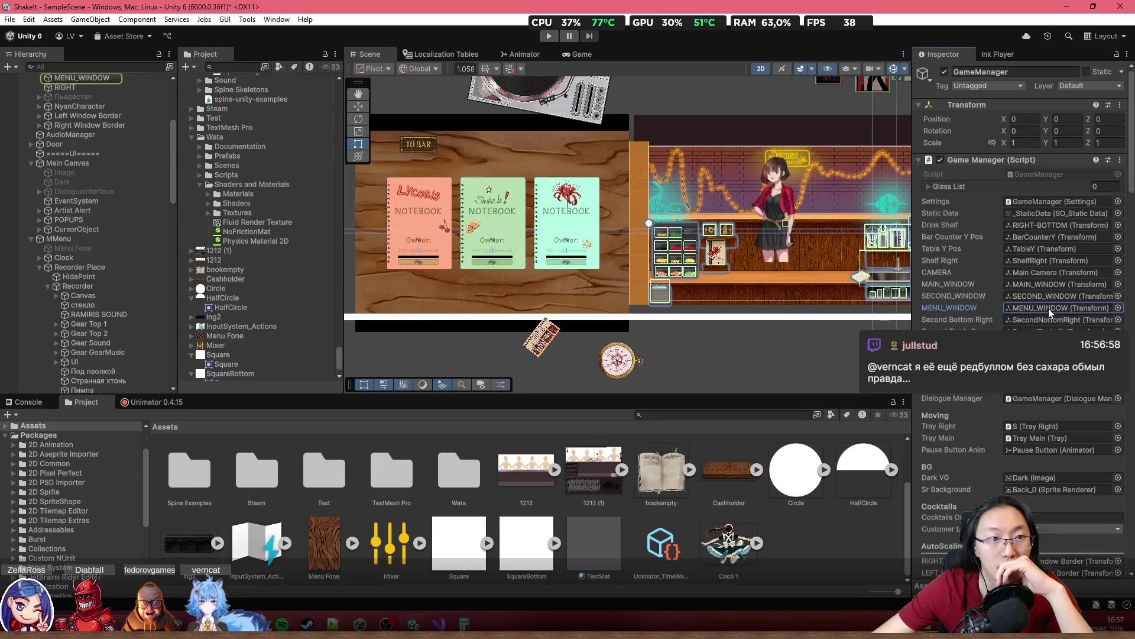
double_click(1050, 309)
scroll(140, 176, up, 2)
Step: Delete the old MENU_WINDOW object and assign MenuWindow to GameManager's MENU_WINDOW slot
click(107, 150)
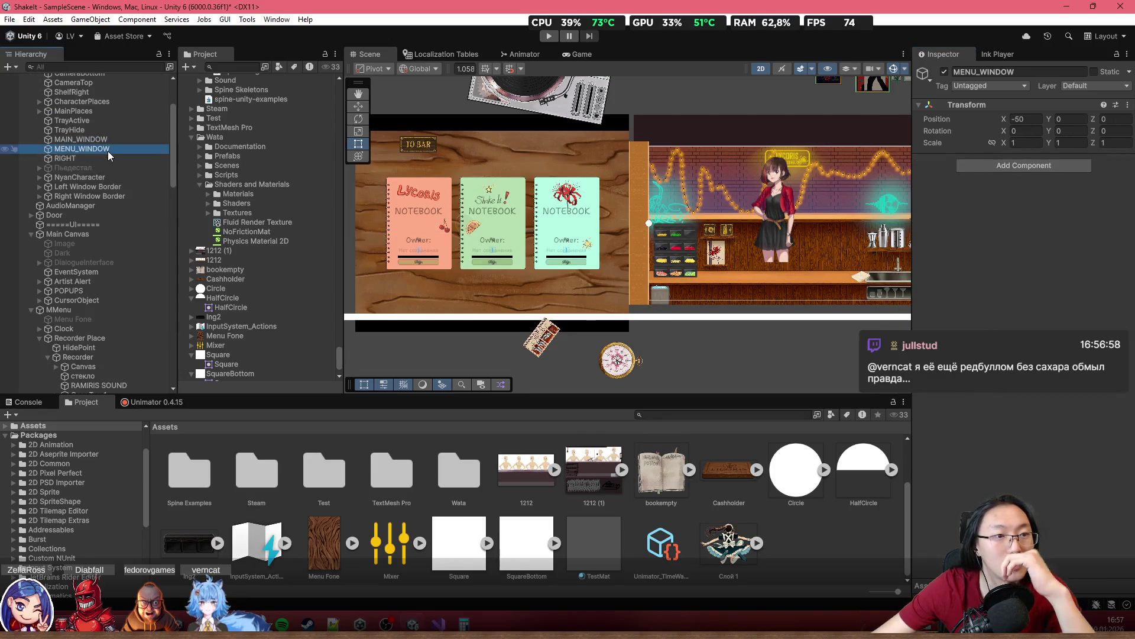
key(Delete)
click(97, 104)
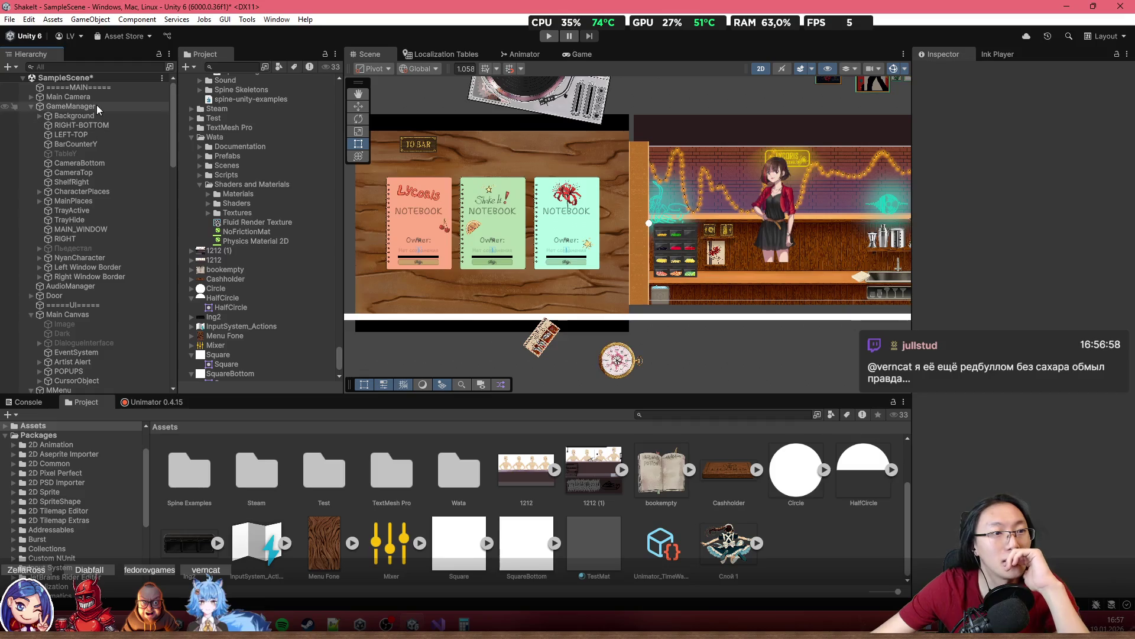
scroll(106, 298, down, 10)
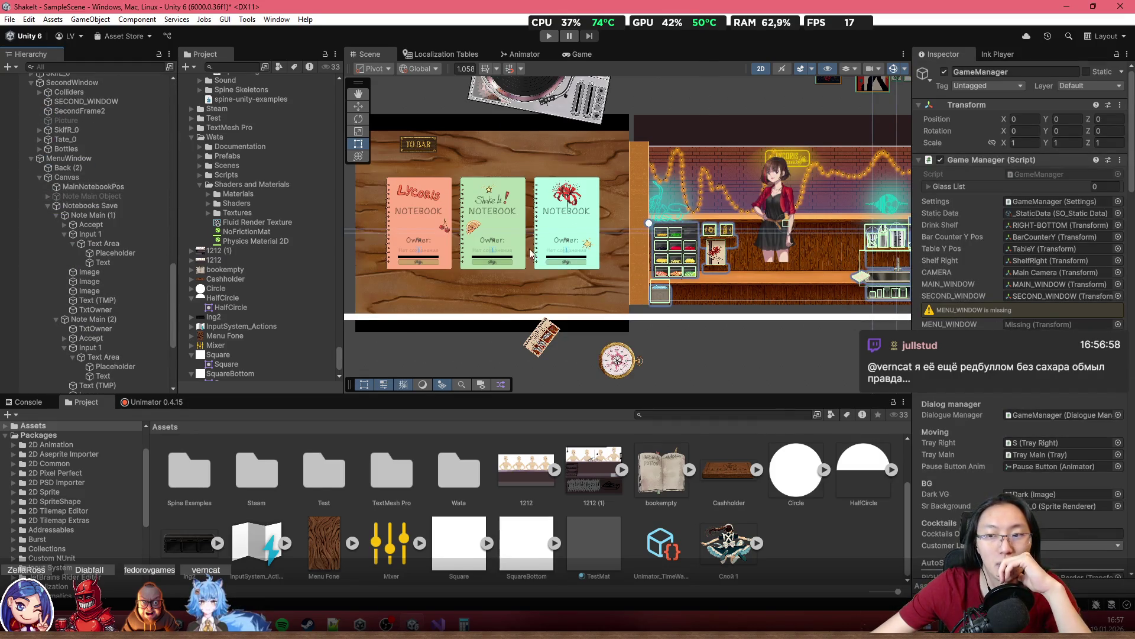
mouse_move(68, 158)
mouse_down()
mouse_move(976, 266)
mouse_move(1050, 327)
mouse_up()
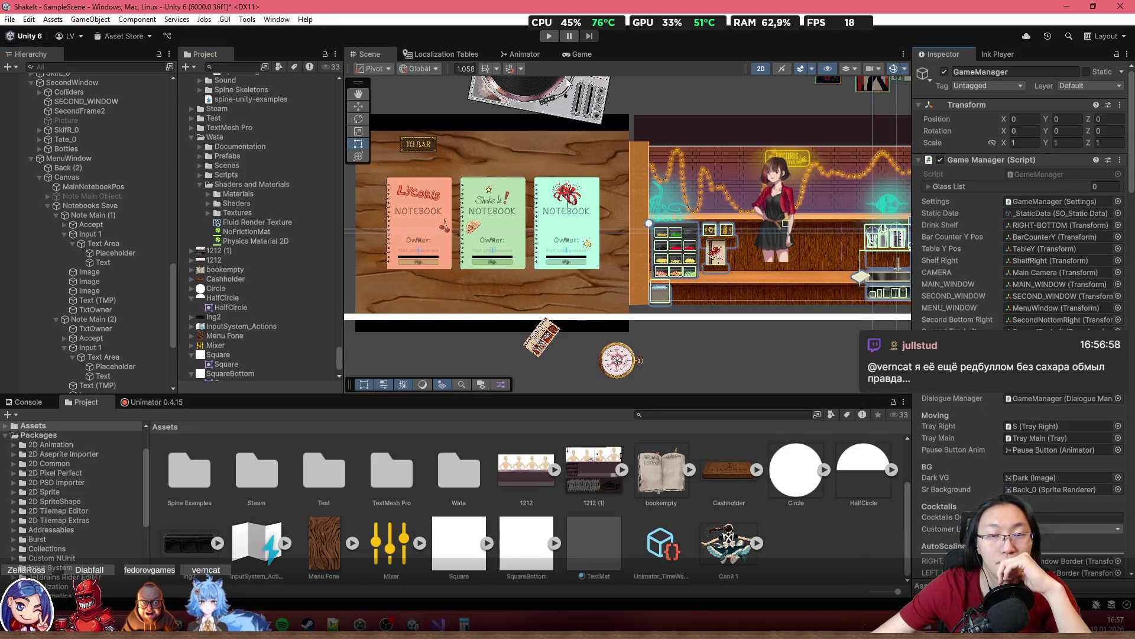
click(556, 36)
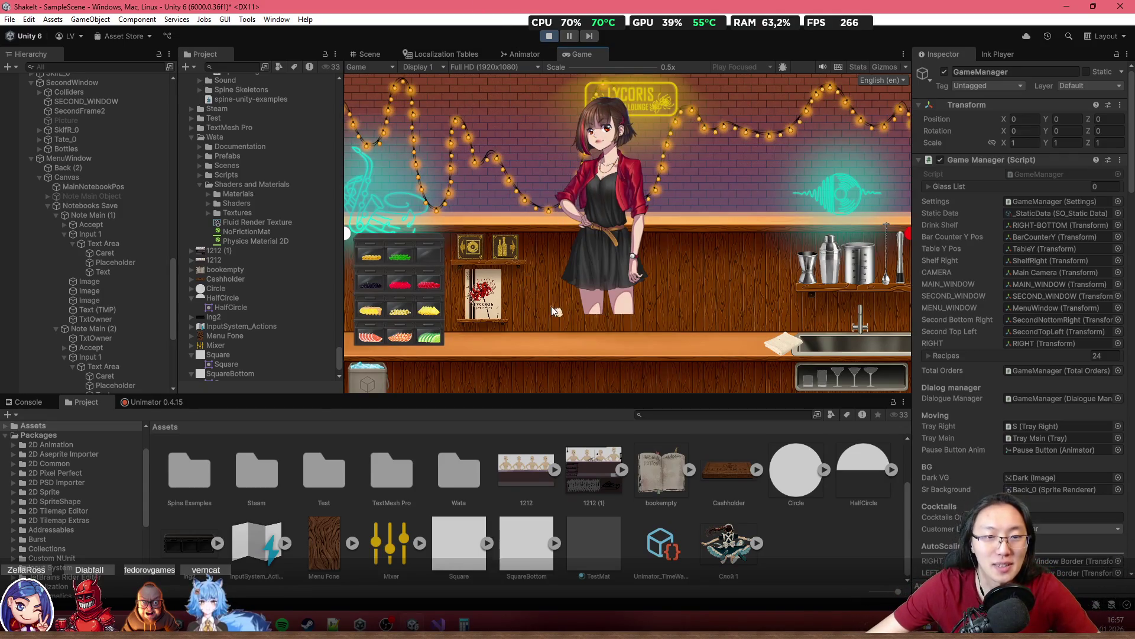
Step: In the running game, open the notebook save menu, focus the third Owner field, and view the Console errors
click(484, 278)
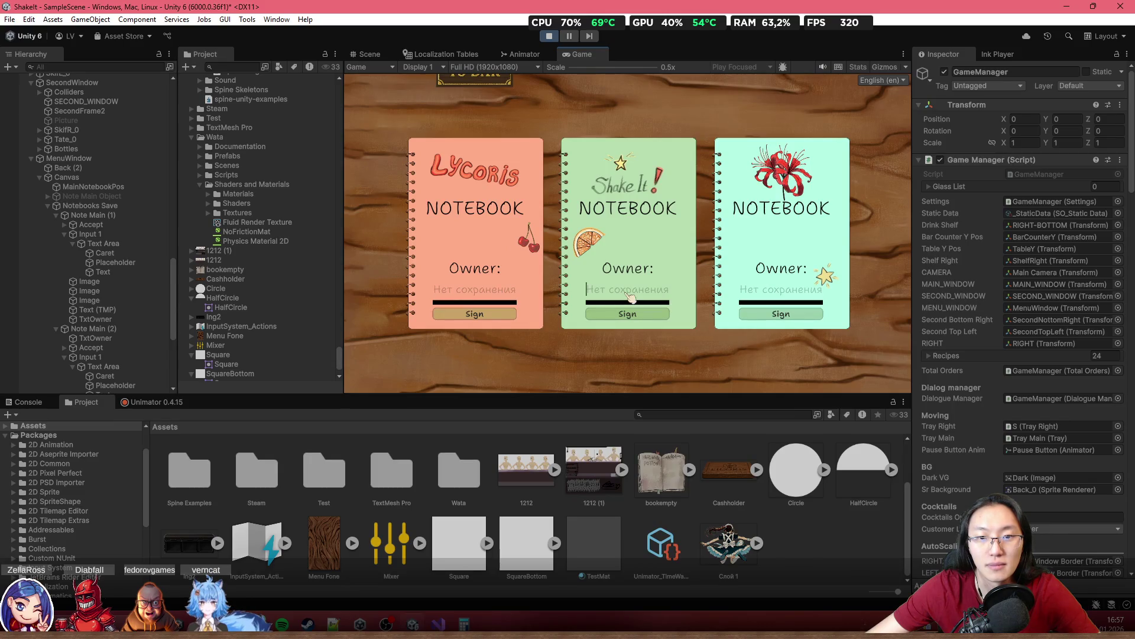
click(764, 299)
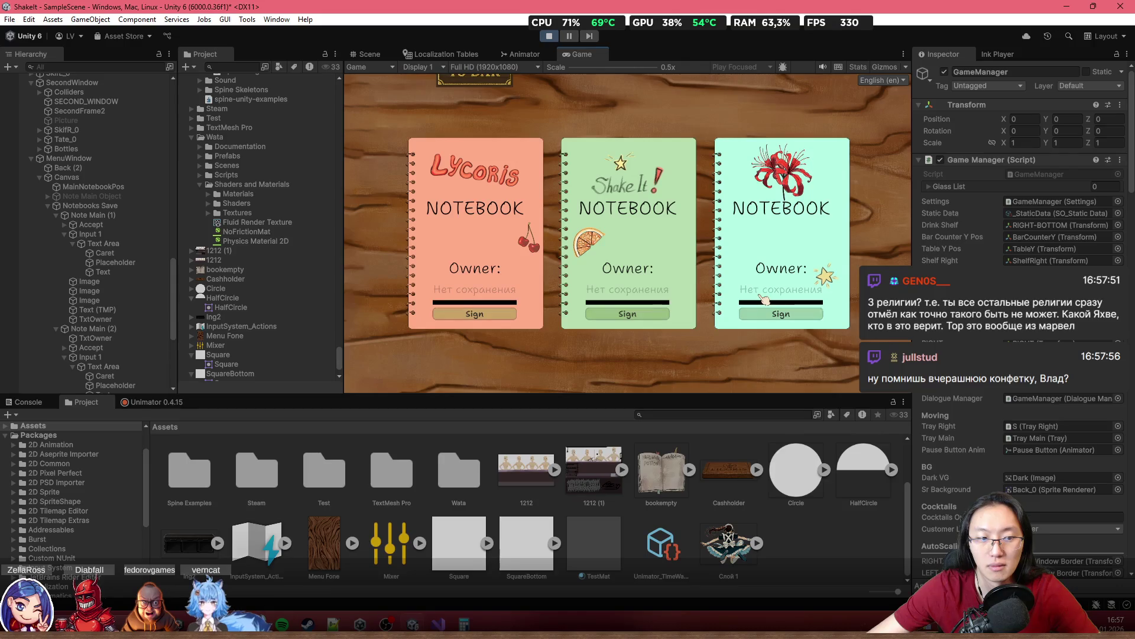
click(49, 403)
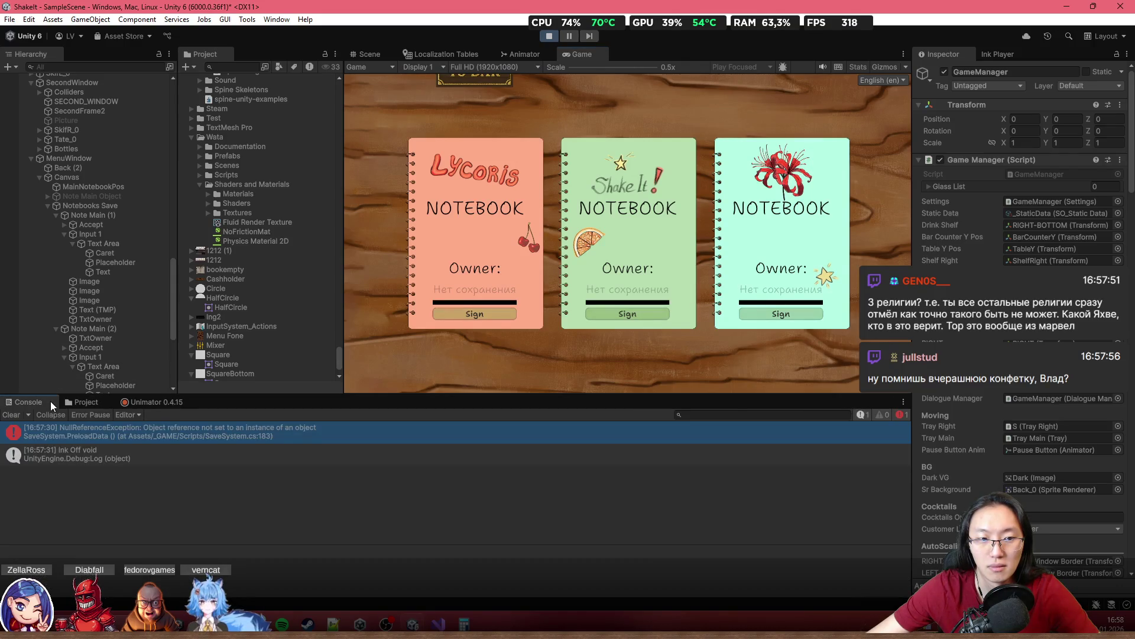
Step: Show the NullReferenceException stack trace and review GameManager's Inspector fields, including AutoScaling
click(162, 435)
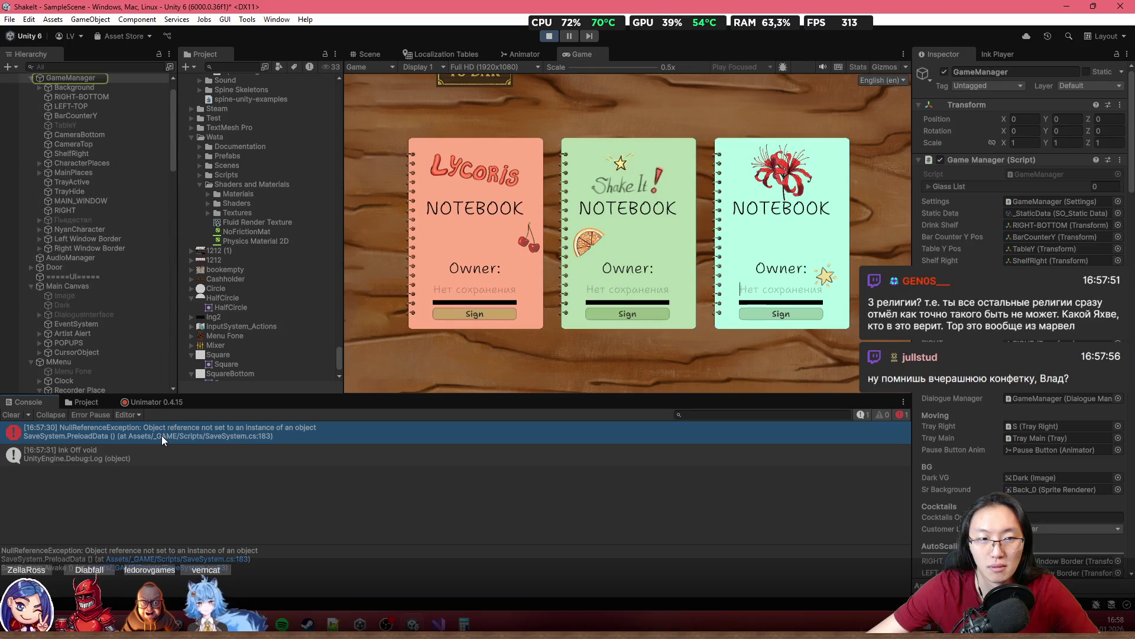
click(112, 79)
scroll(975, 438, down, 7)
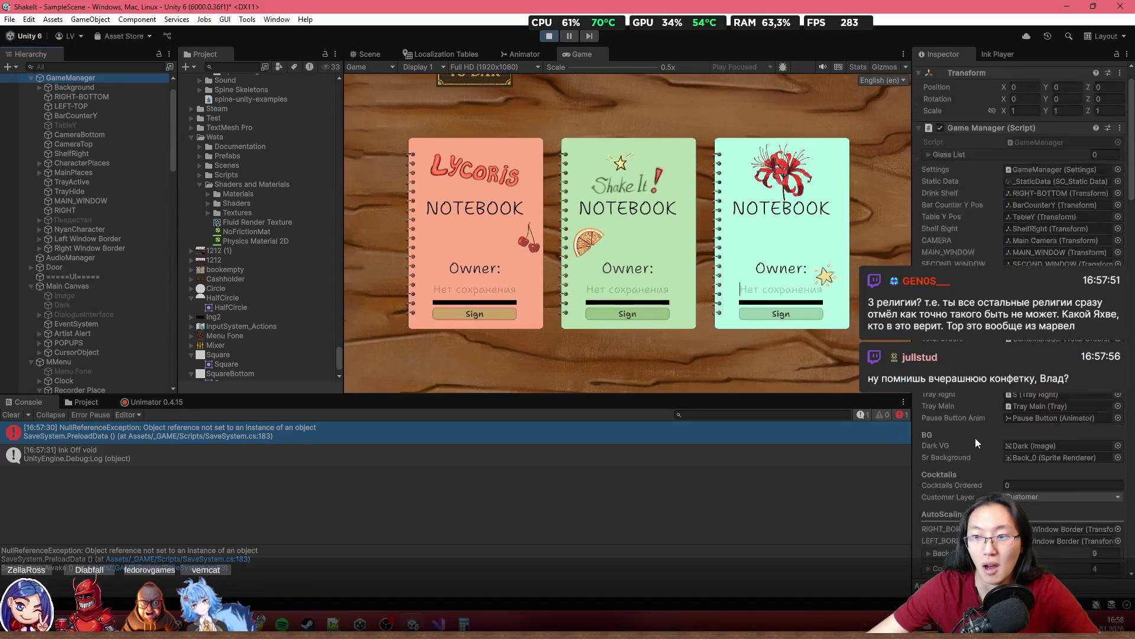
scroll(984, 416, up, 3)
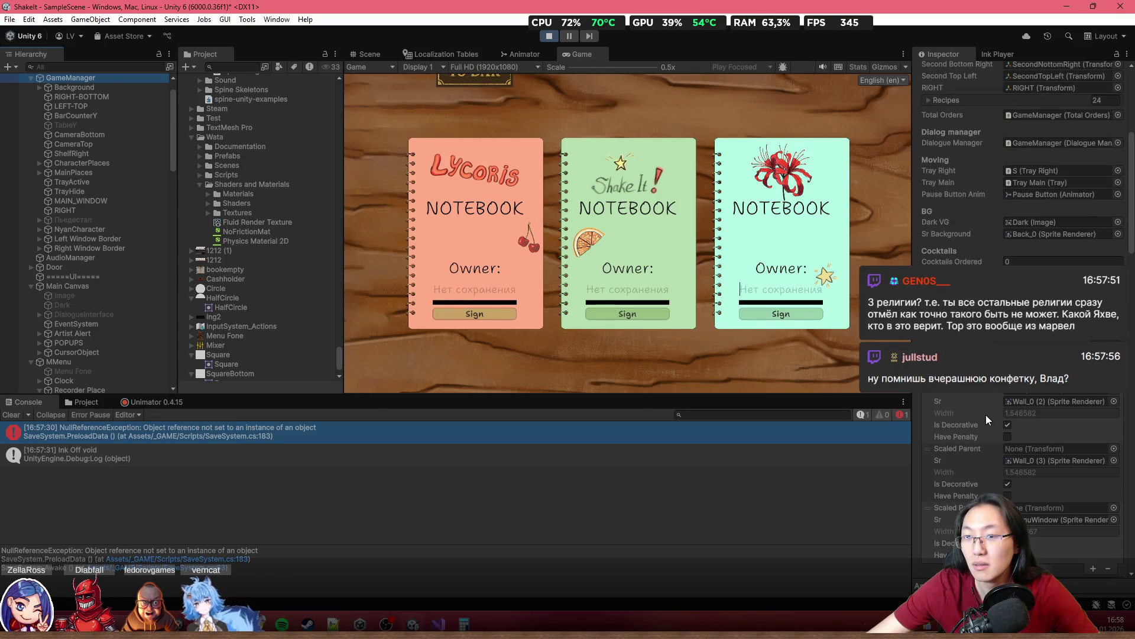
scroll(985, 414, up, 3)
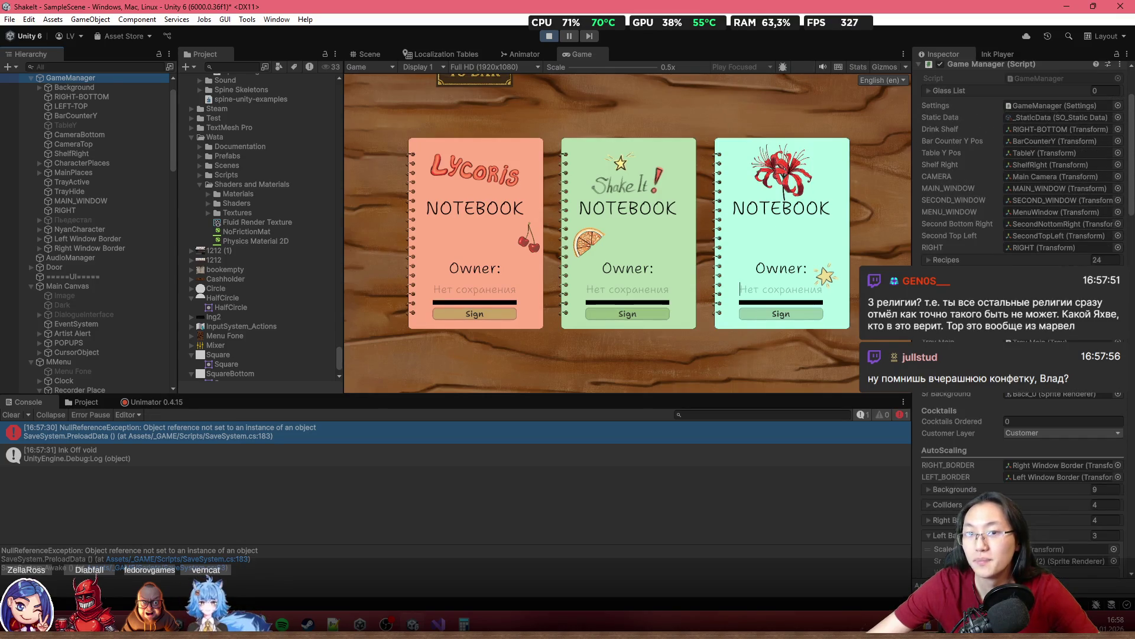
Step: Stop Play mode, frame the notebook menu, and undo edits back to the TxtOwner renames
click(550, 37)
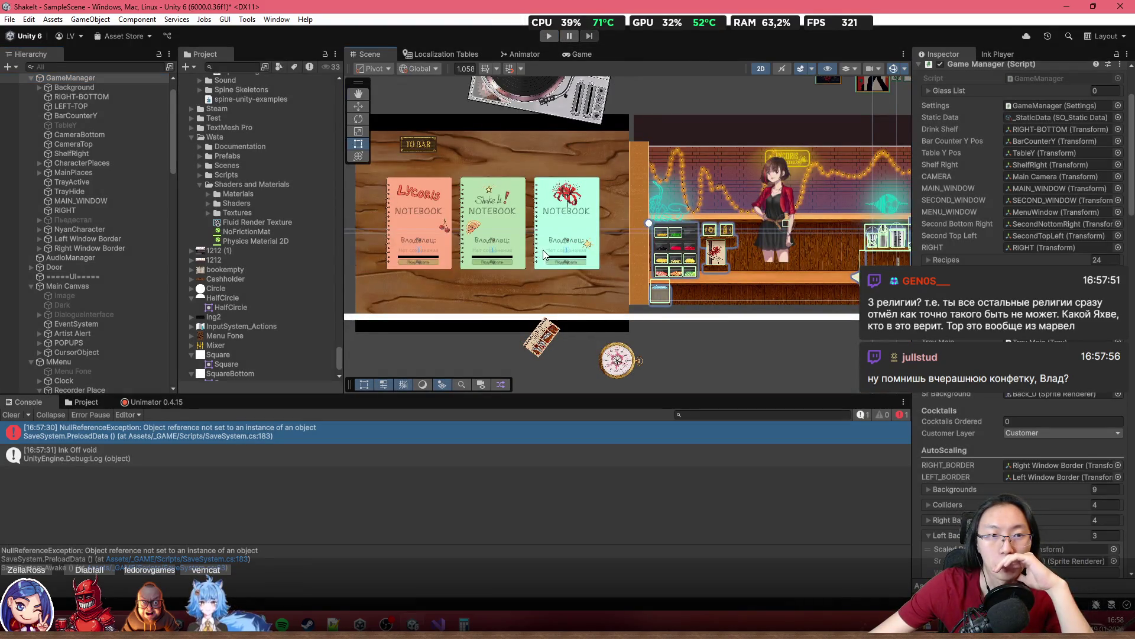
drag(545, 254, 589, 262)
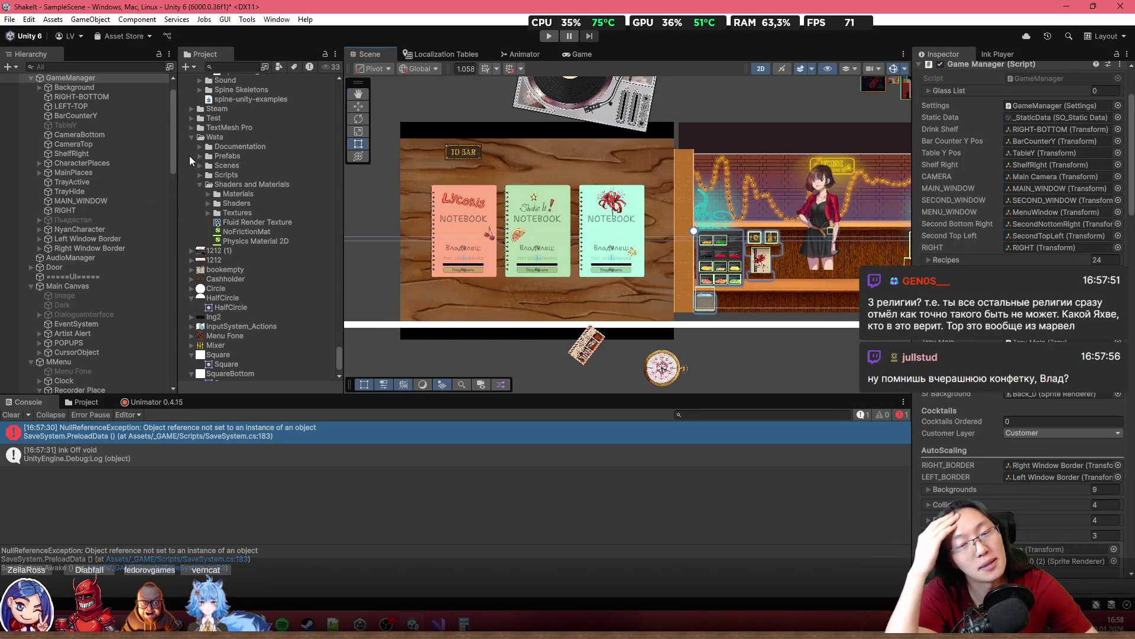
key(ctrl+z)
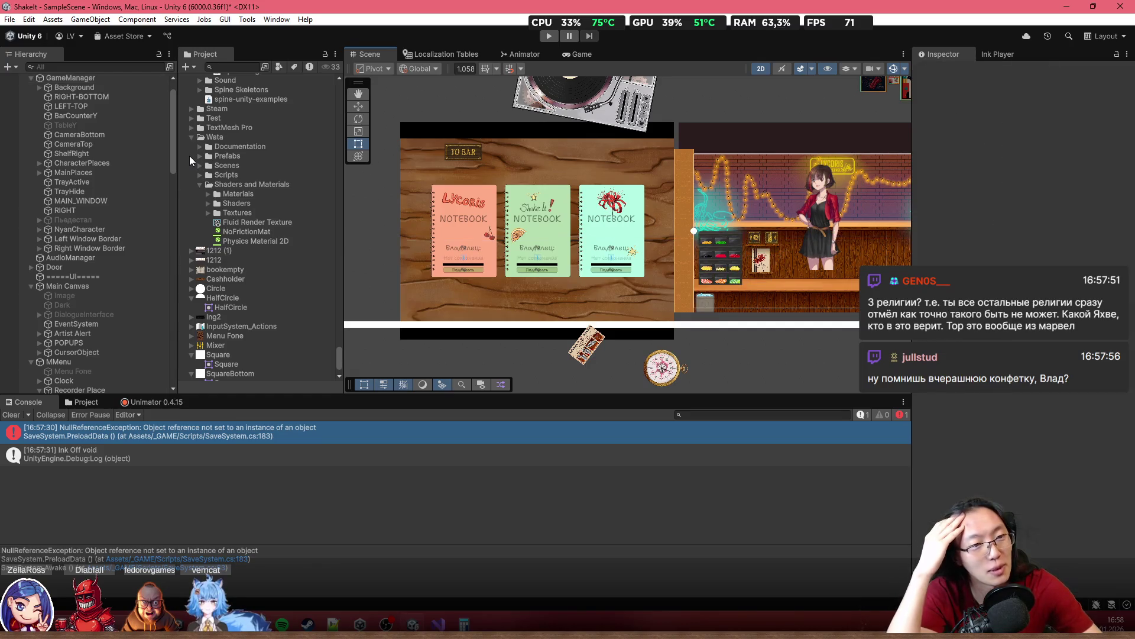
key(ctrl+z)
key(ctrl+z)
key(ctrl+z)
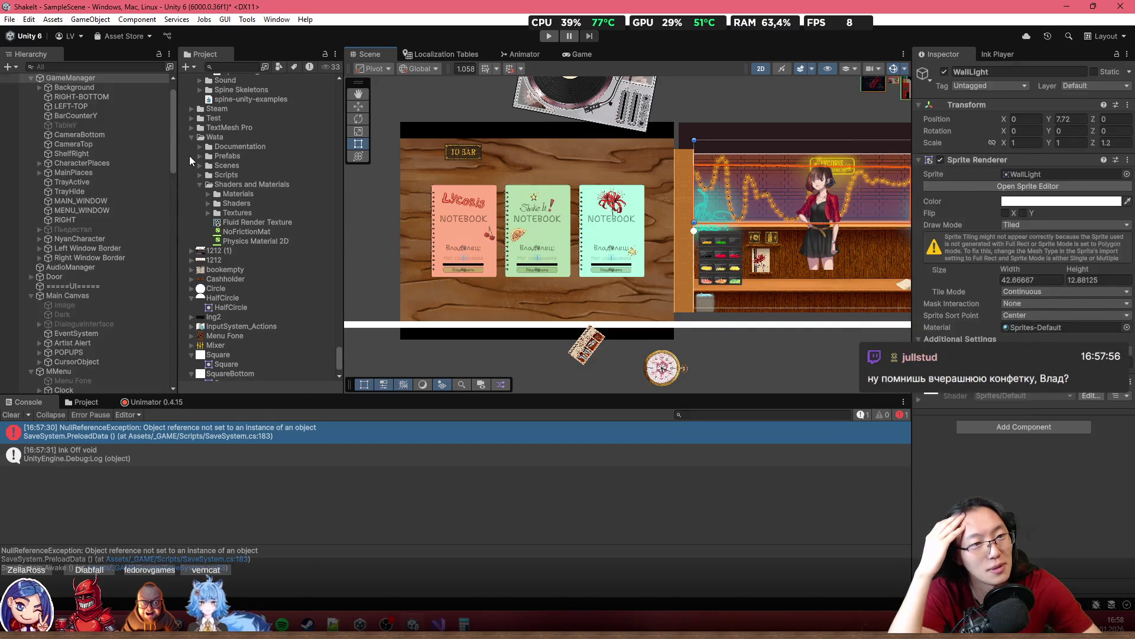
key(ctrl+z)
key(ctrl+z)
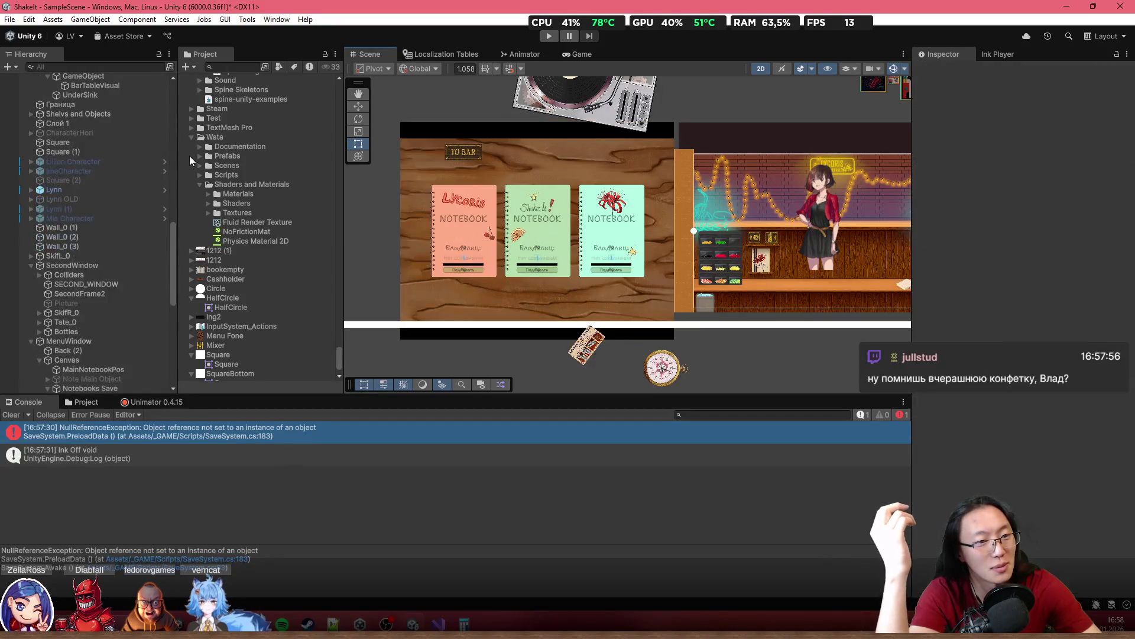
key(ctrl+z)
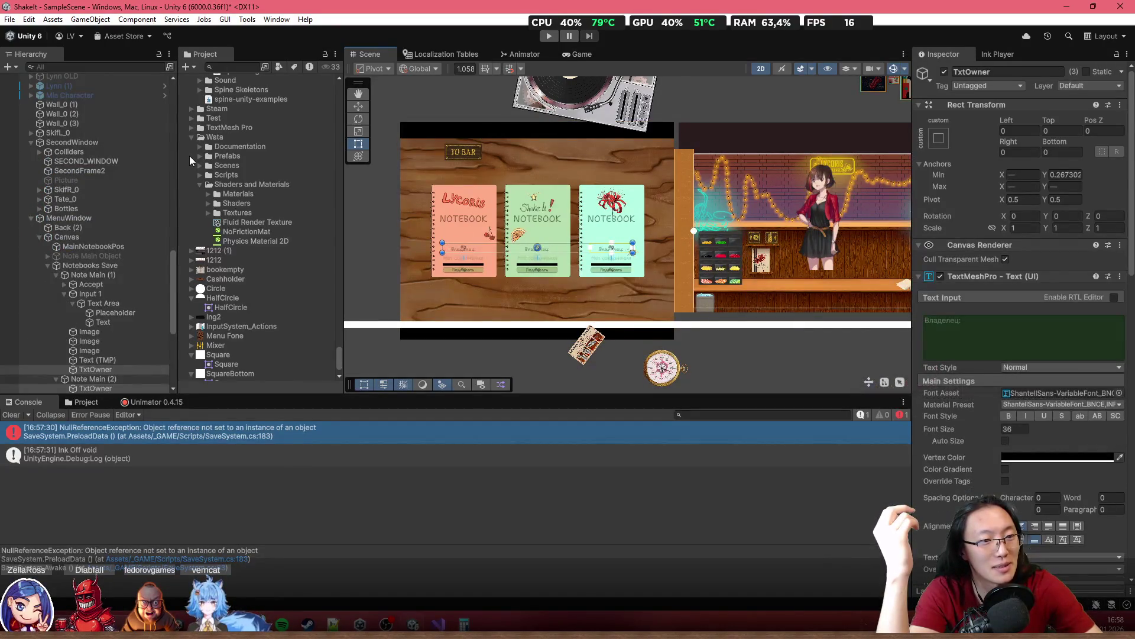
key(ctrl+z)
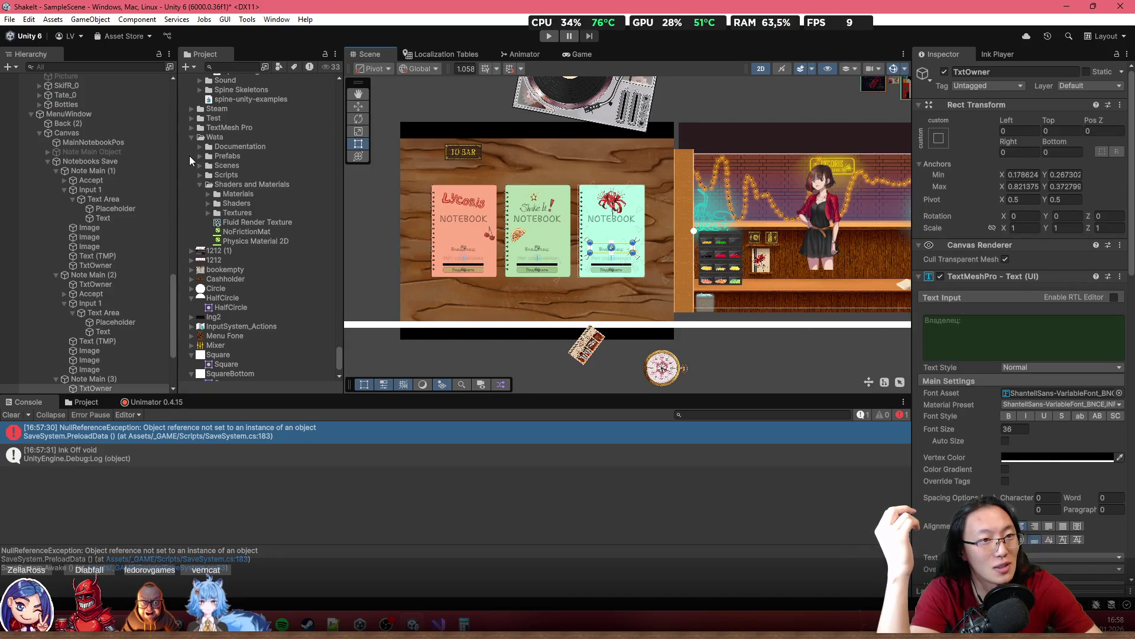
key(ctrl+z)
key(ctrl+z)
key(ctrl+z)
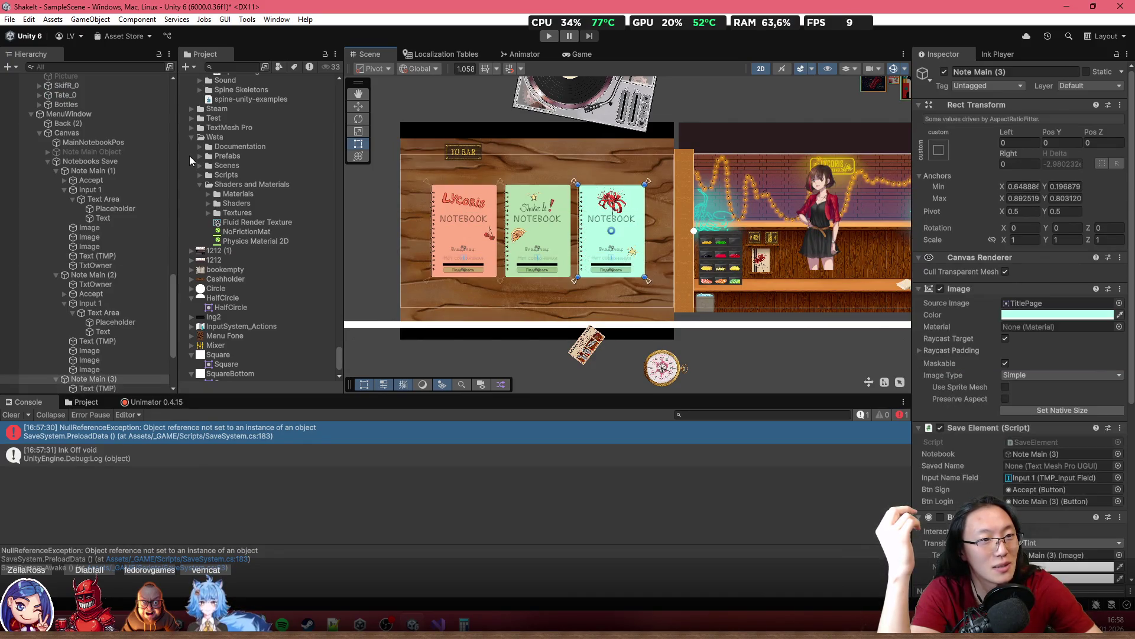
key(ctrl+z)
key(ctrl+z)
key(ctrl+z)
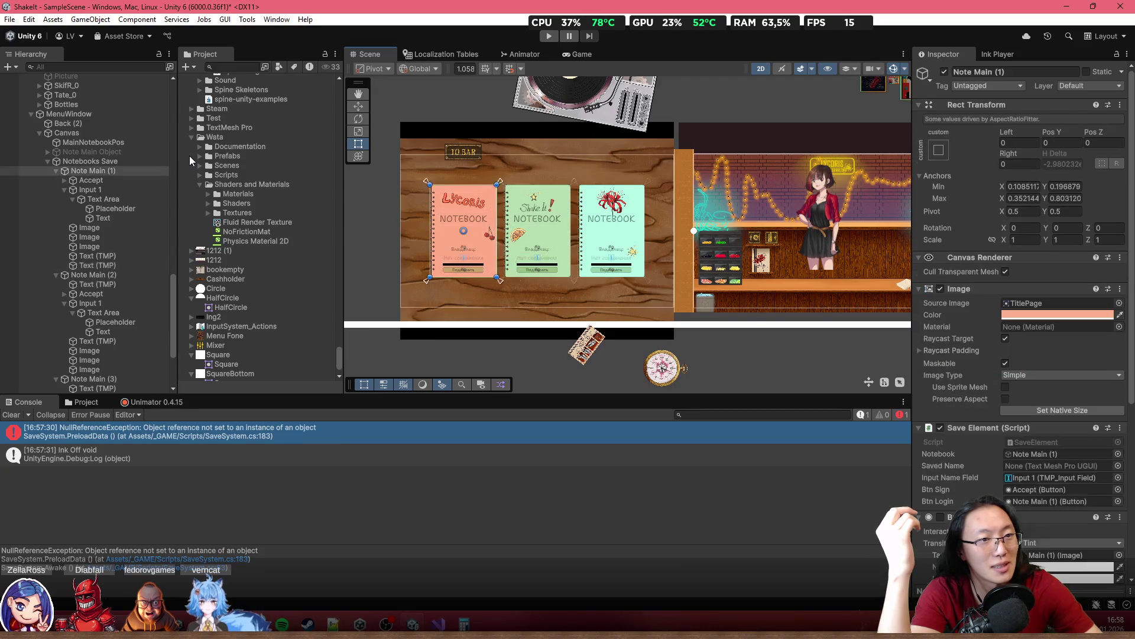
Step: Undo the notebooks' placeholder, input field, image and anchor edits back to the Canvas edit
key(ctrl+z)
key(ctrl+z)
key(ctrl+z)
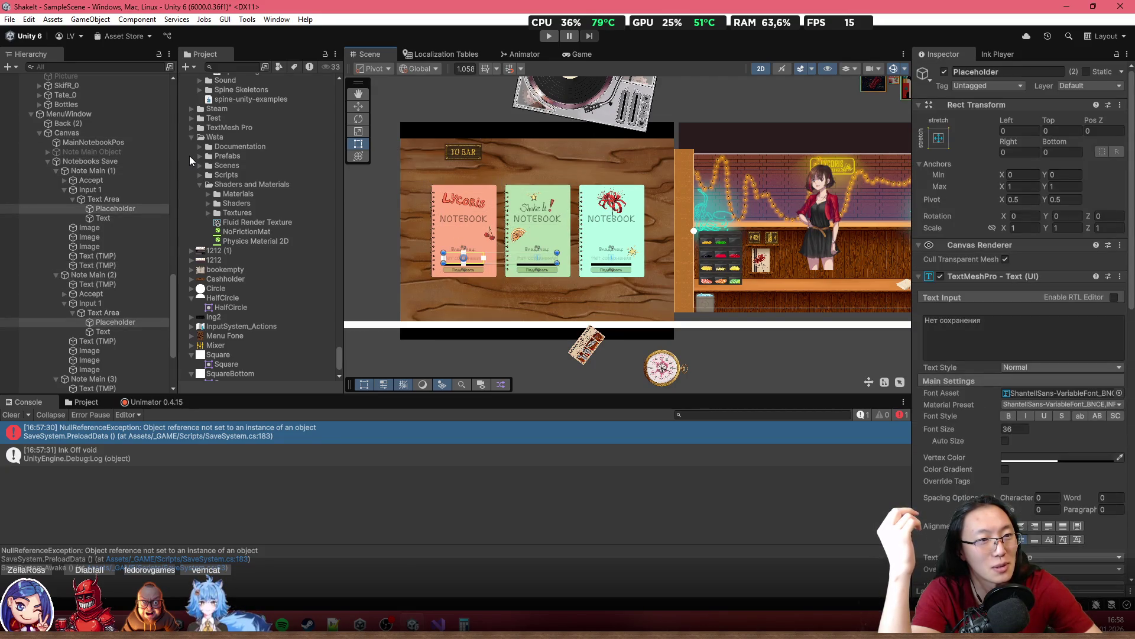
key(ctrl+z)
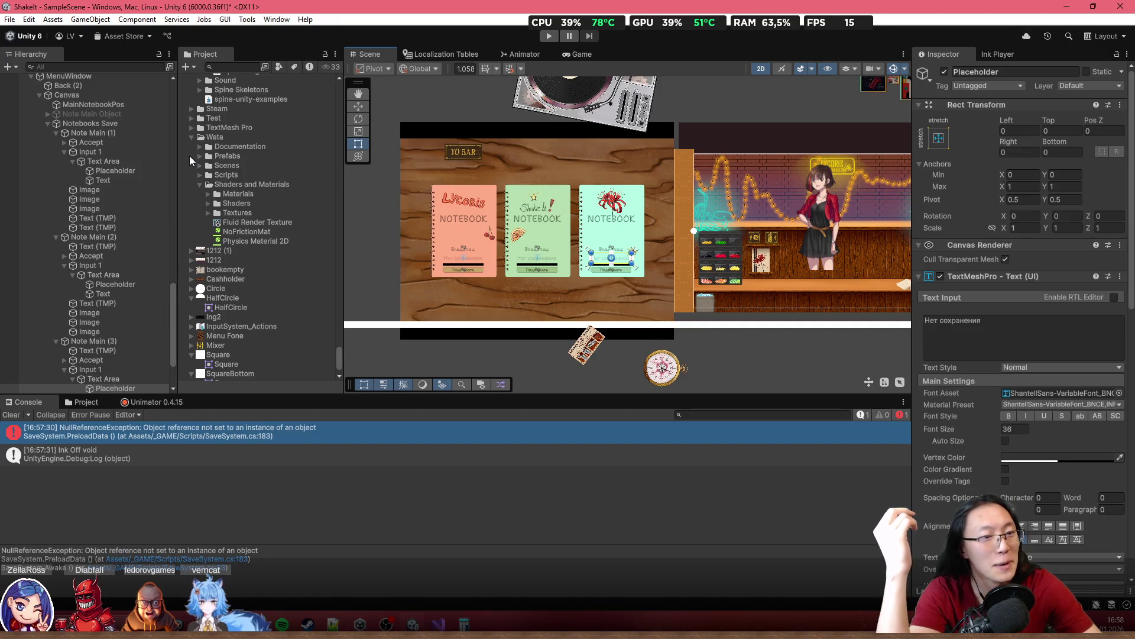
key(ctrl+z)
key(ctrl+z)
key(ctrl+z)
key(ctrl+z)
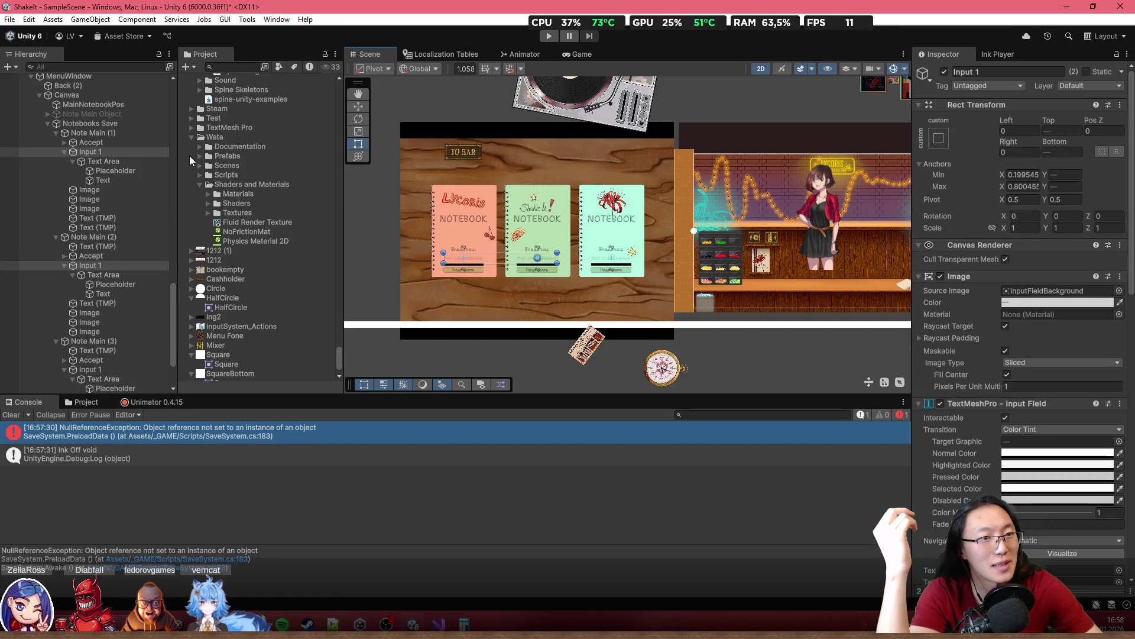
key(ctrl+z)
key(ctrl+z)
key(ctrl+z)
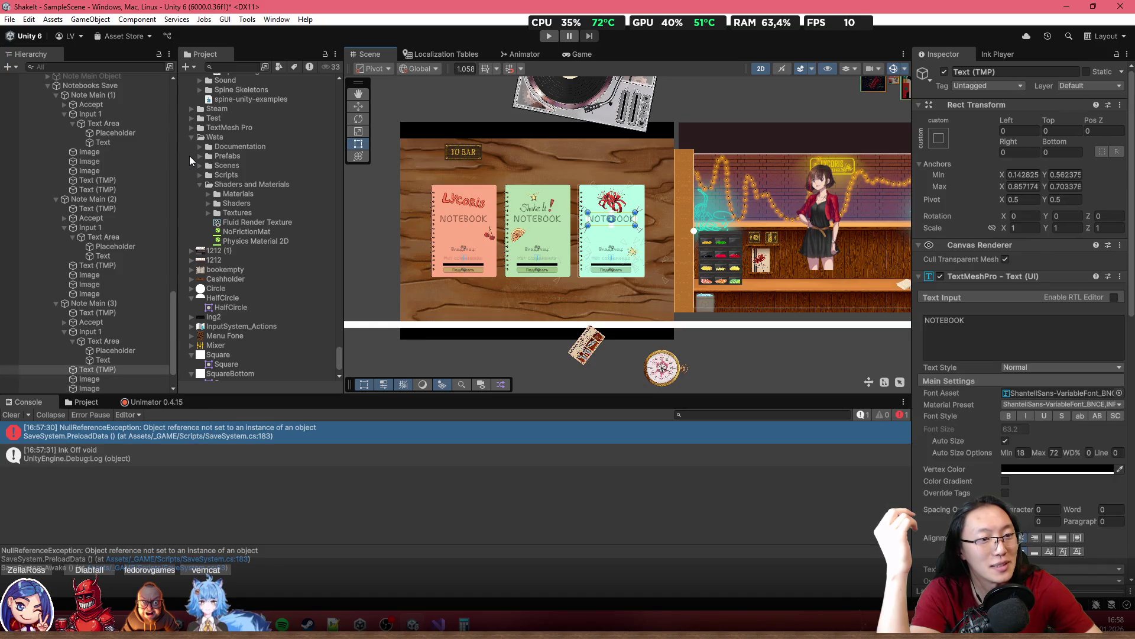
key(ctrl+z)
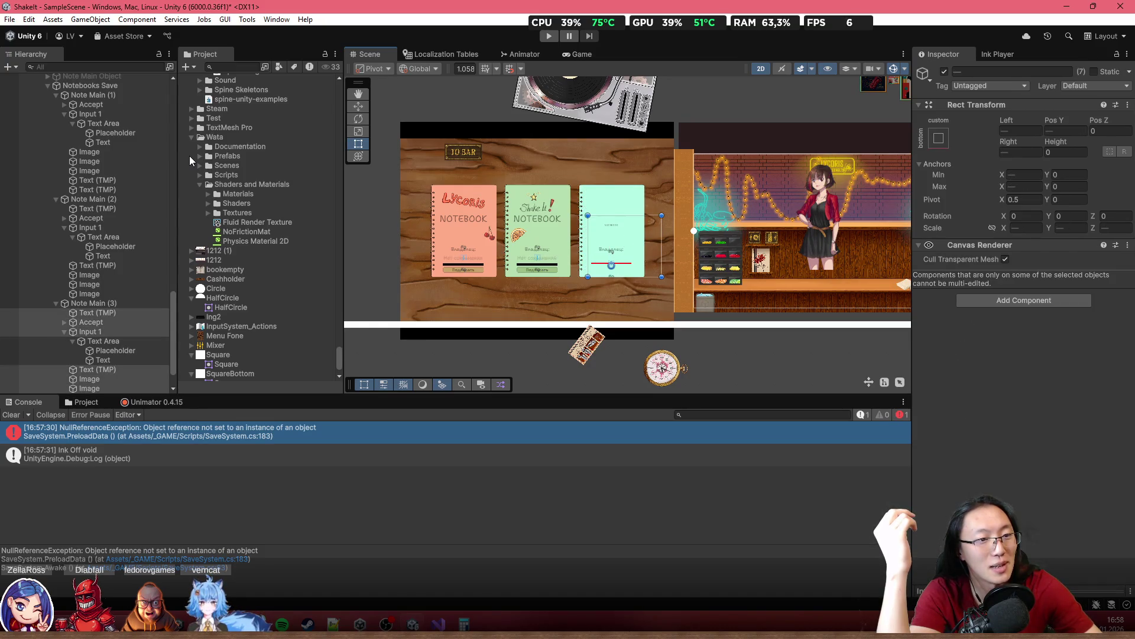
key(ctrl+z)
key(ctrl+z)
key(ctrl+z)
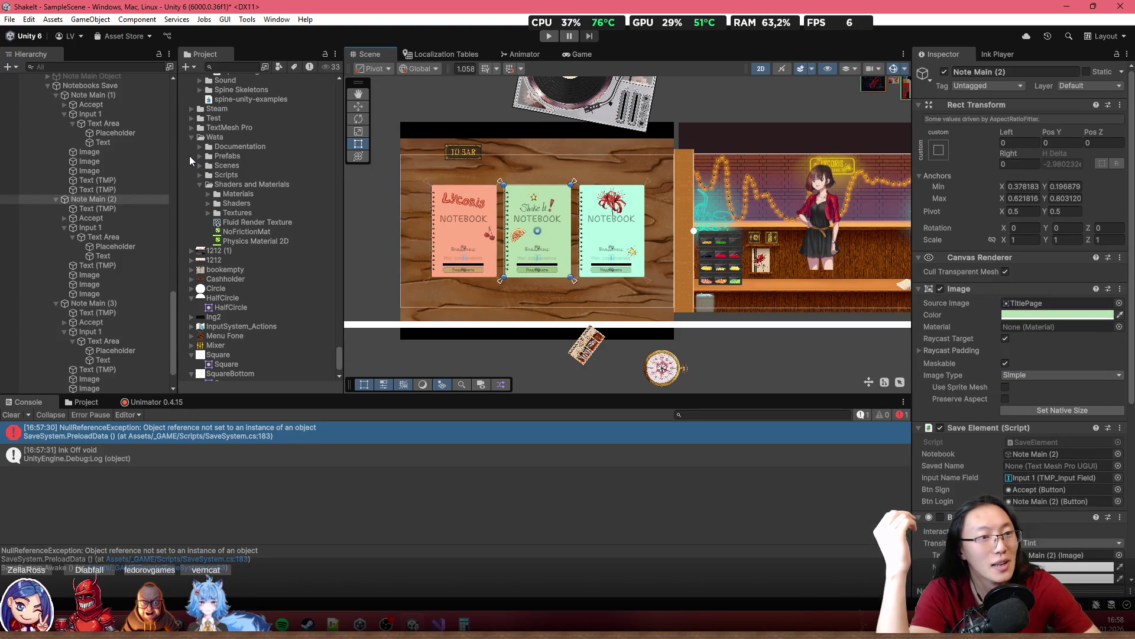
key(ctrl+z)
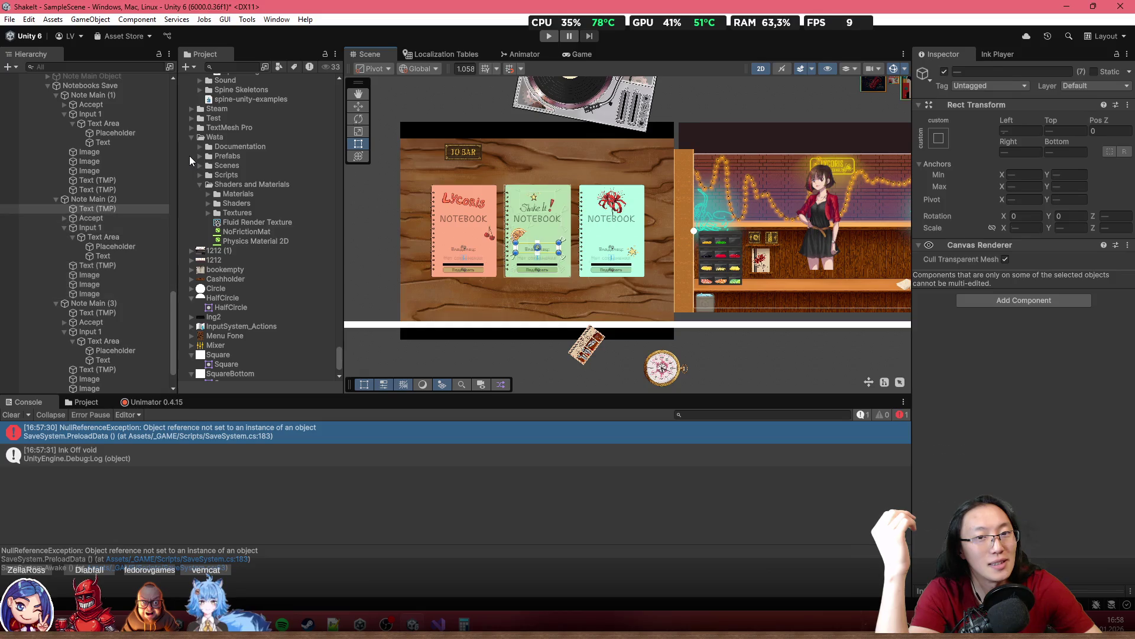
key(Up)
key(Up)
key(Up)
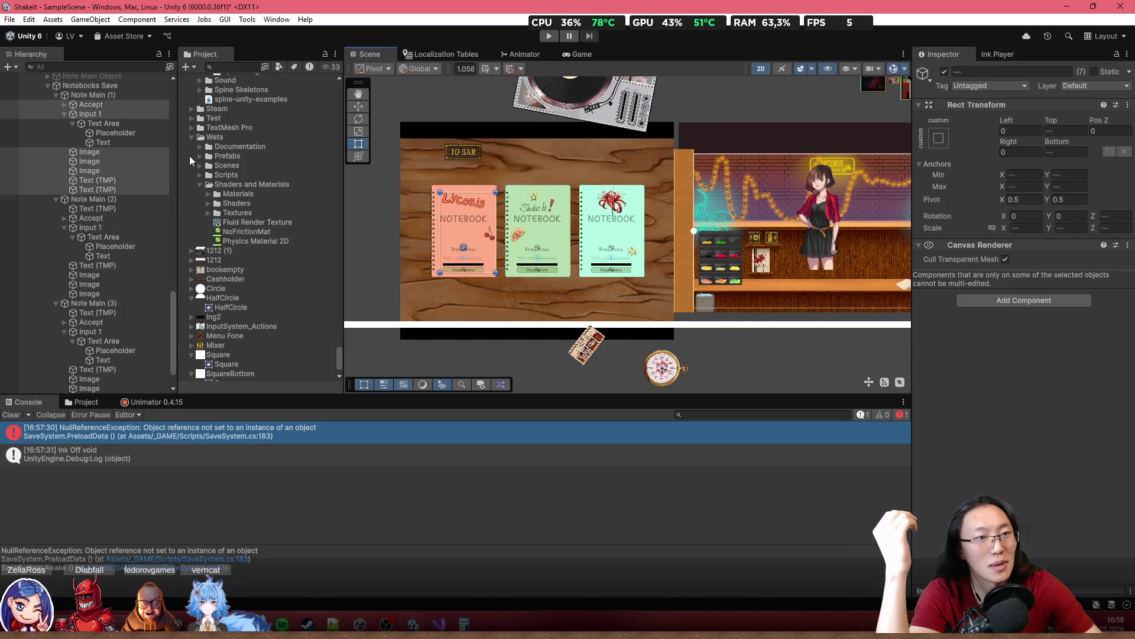
key(ctrl+z)
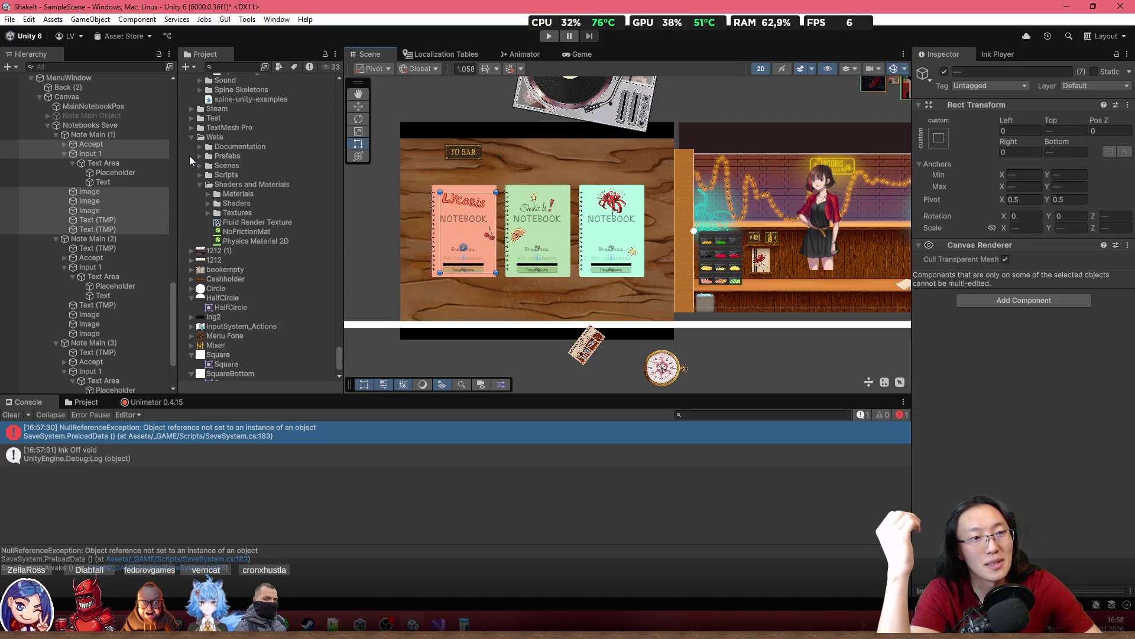
key(ctrl+z)
key(ctrl+z)
key(ctrl+z)
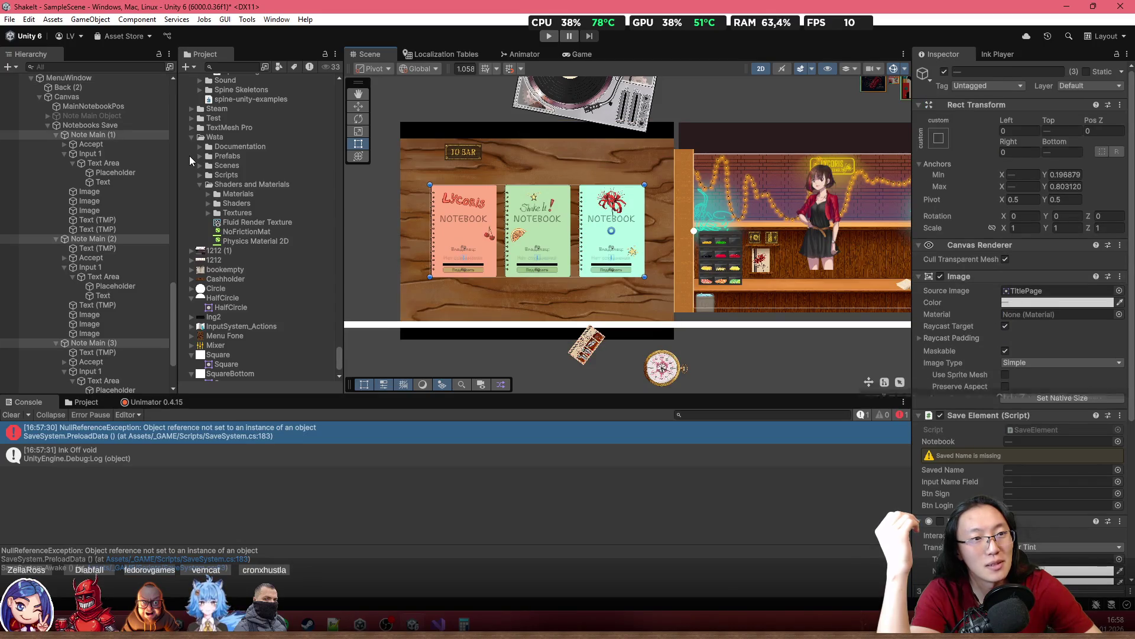
Step: Undo the first notebook's image, children and Accept button edits until SaveText1 reappears
key(ctrl+z)
key(ctrl+z)
key(ctrl+z)
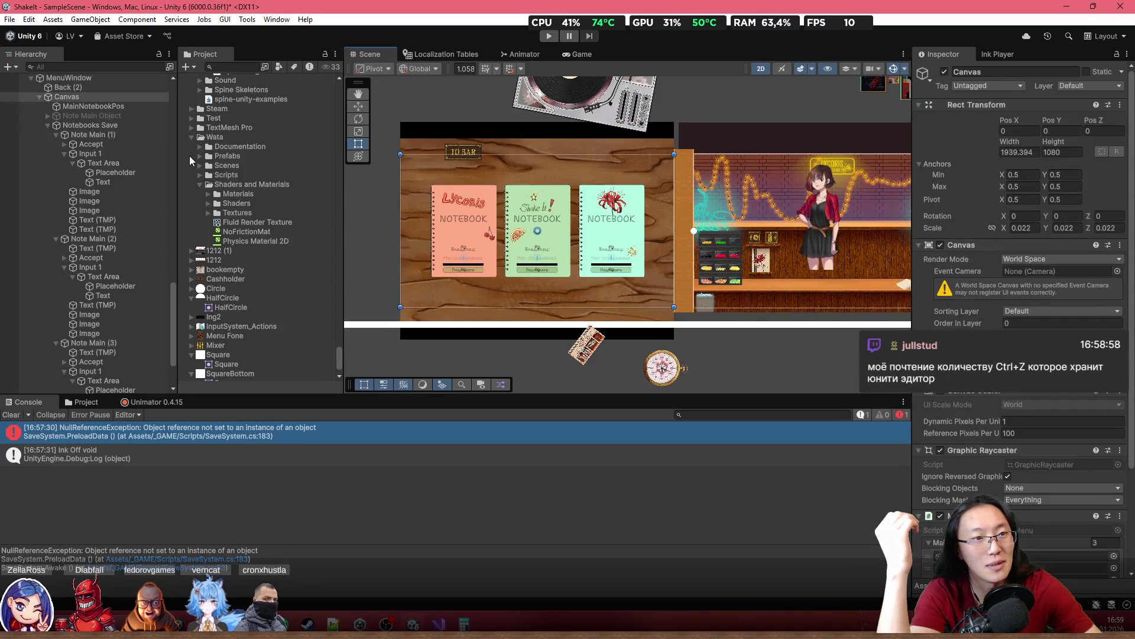
key(ctrl+z)
key(ctrl+z)
key(ctrl+z)
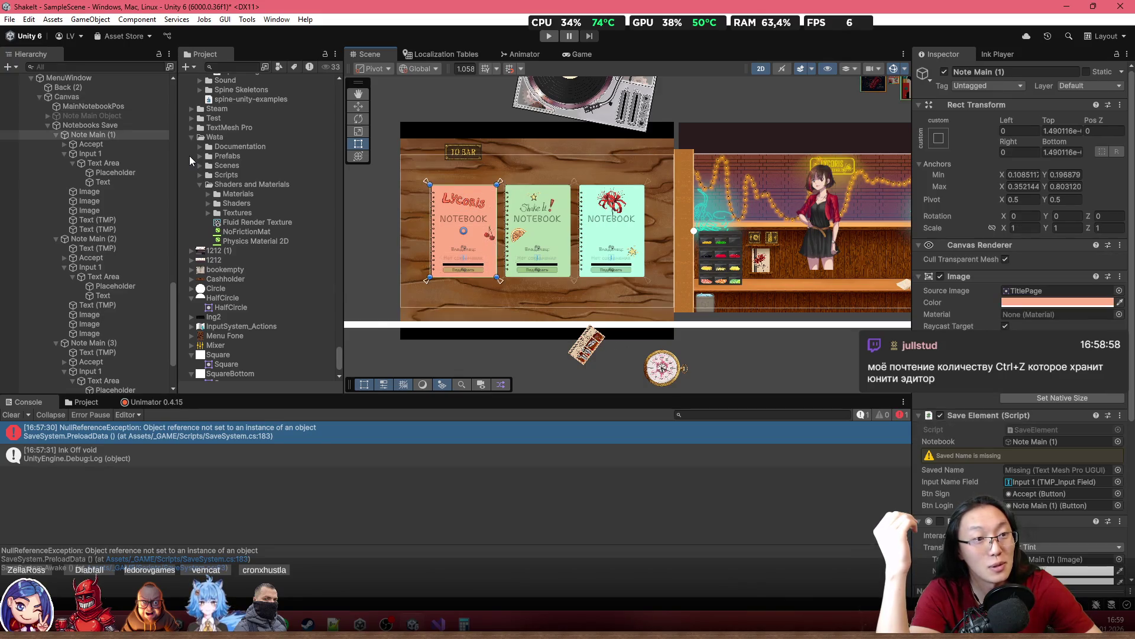
key(ctrl+z)
key(ctrl+z)
key(ctrl+z)
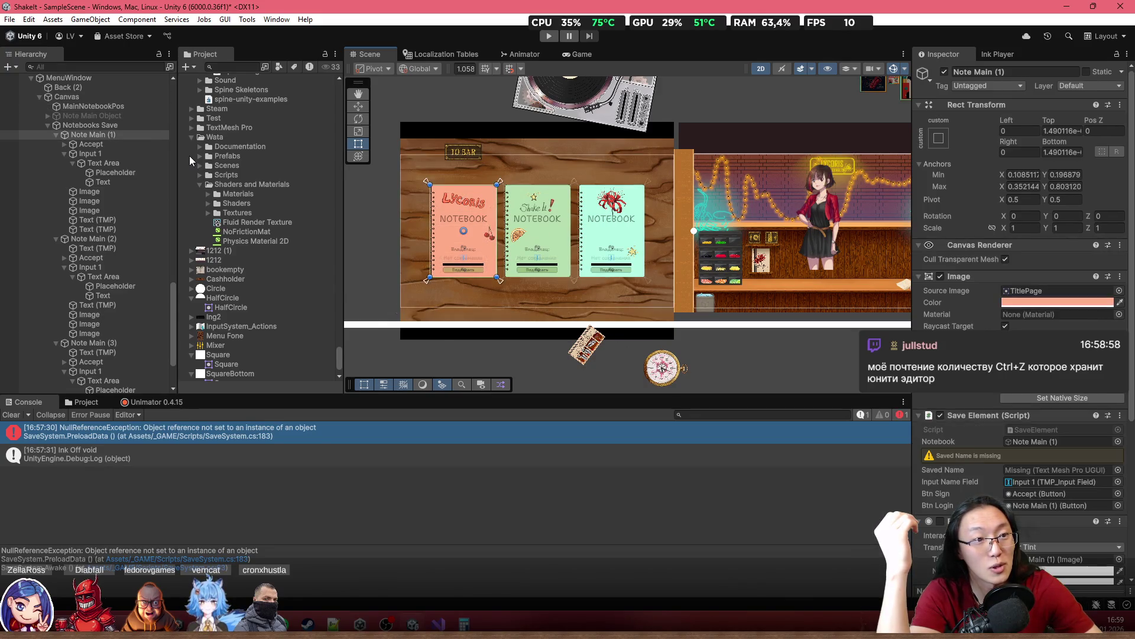
key(ctrl+z)
key(ctrl+z)
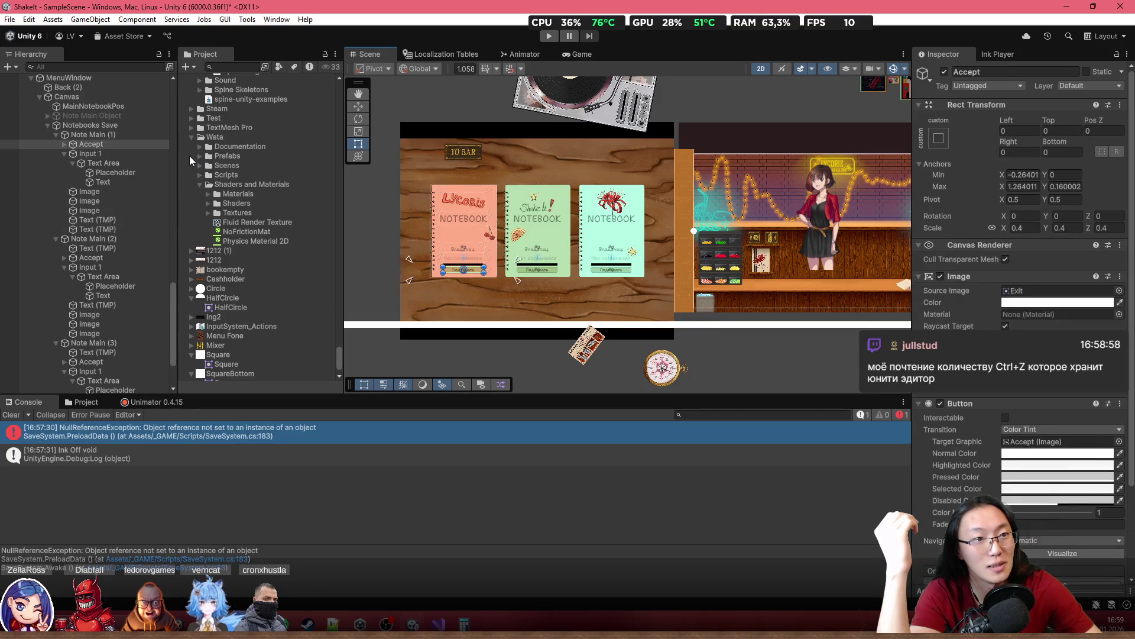
key(ctrl+z)
key(ctrl+z)
key(ctrl+z)
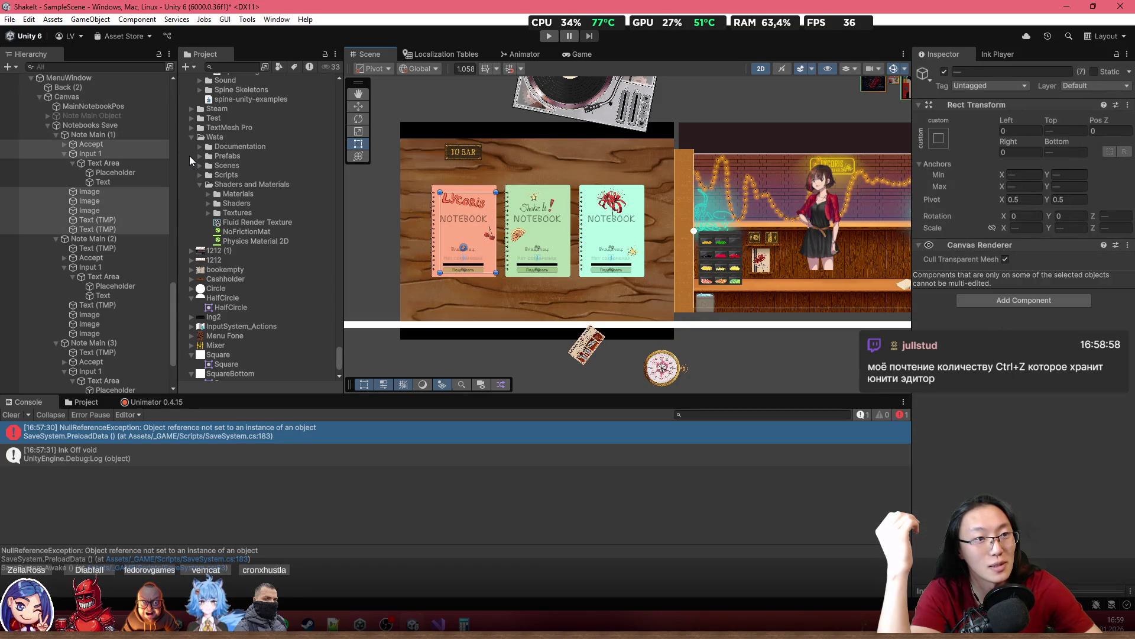
key(ctrl+z)
key(ctrl+z)
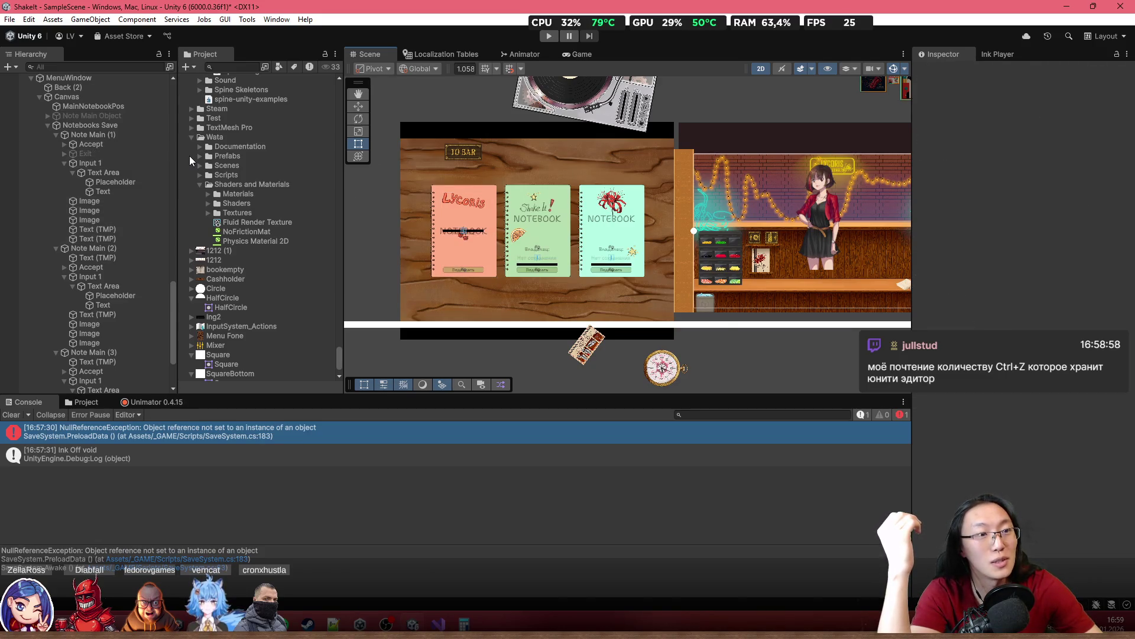
key(ctrl+z)
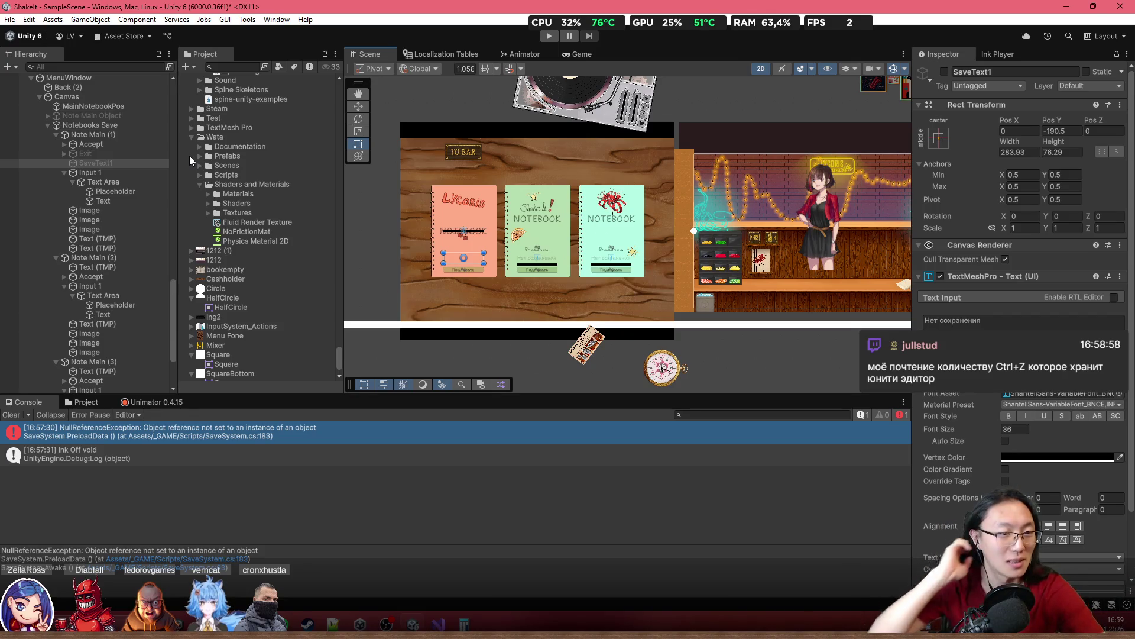
key(ctrl+z)
key(ctrl+z)
key(ctrl+z)
key(ctrl+z)
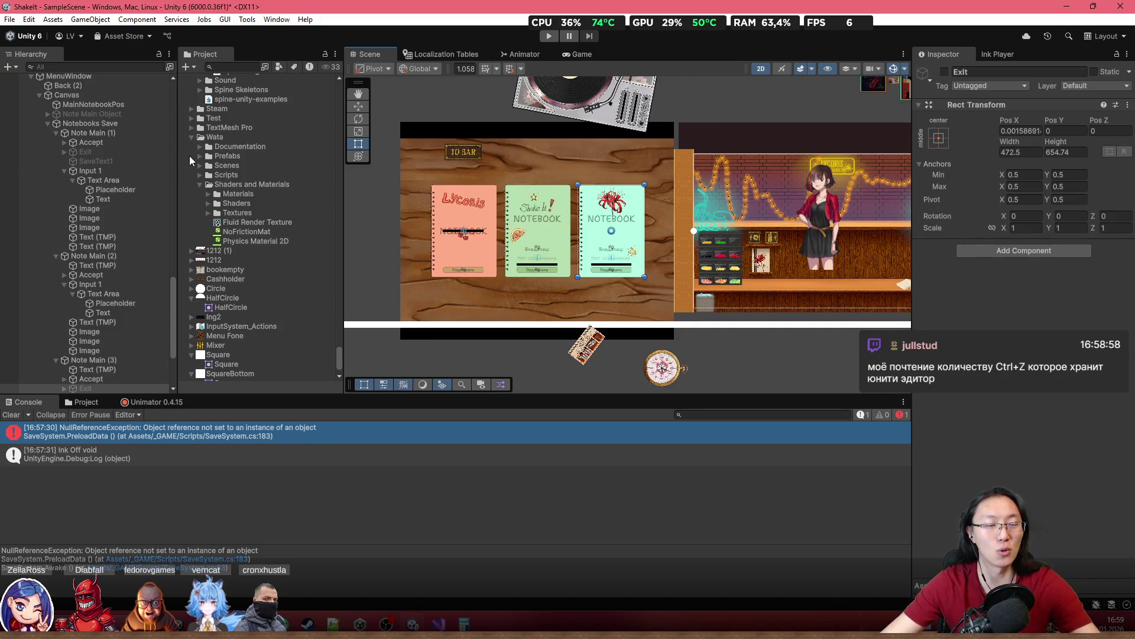
Step: Inspect SaveText1, then undo past the SaveText1 and Exit additions to restore the TxtOwner labels
click(120, 162)
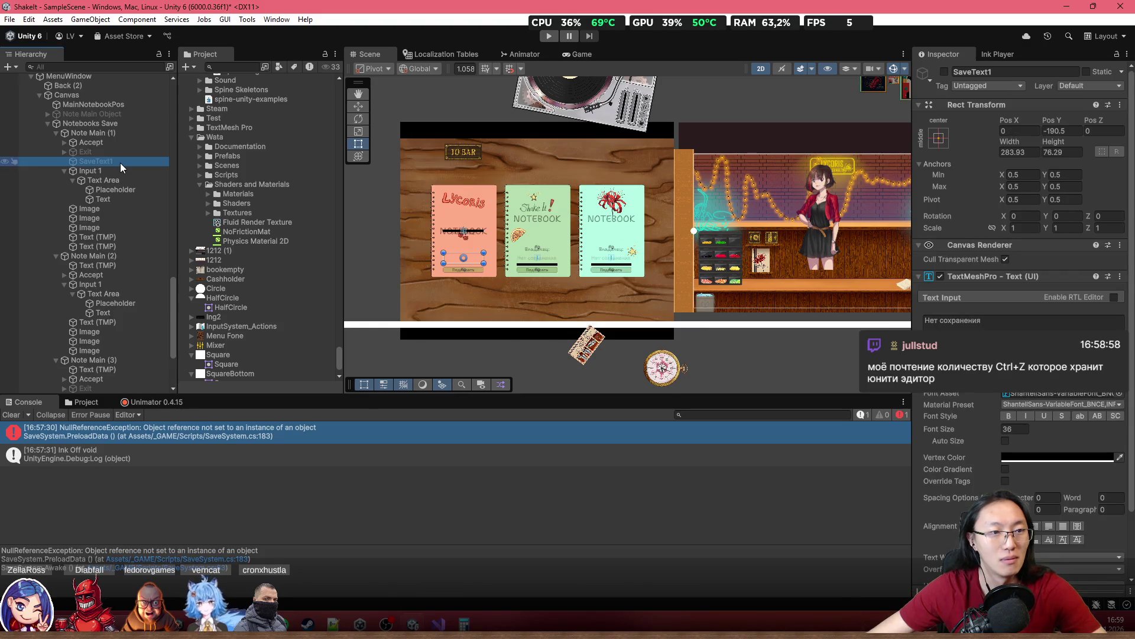
key(ctrl+z)
key(ctrl+z)
key(ctrl+z)
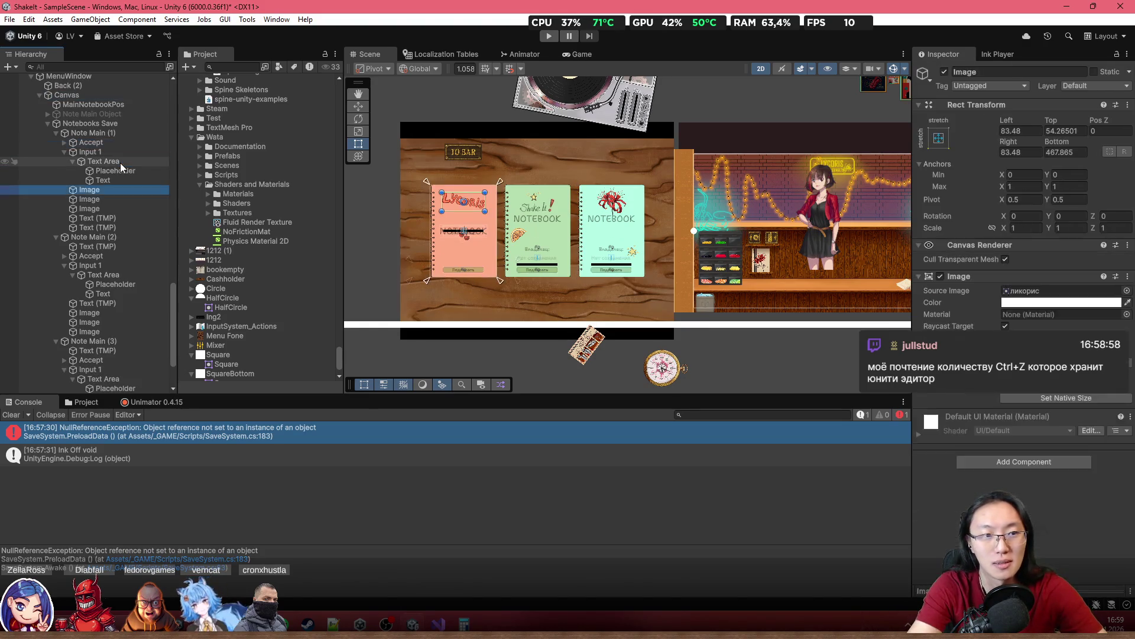
key(ctrl+z)
key(ctrl+z)
key(ctrl+z)
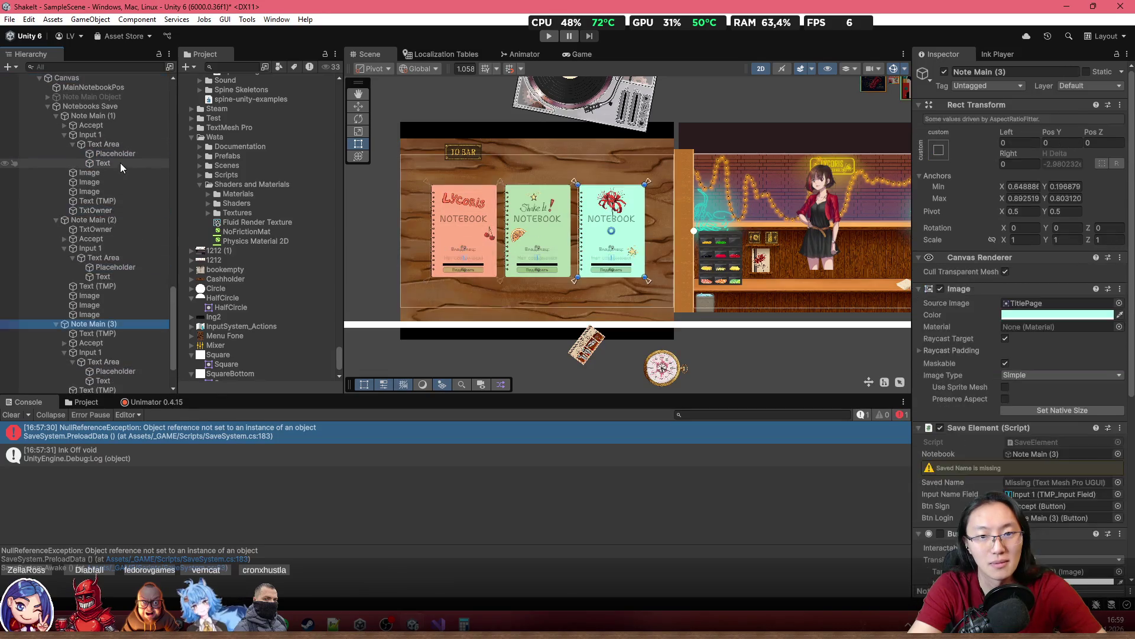
key(ctrl+z)
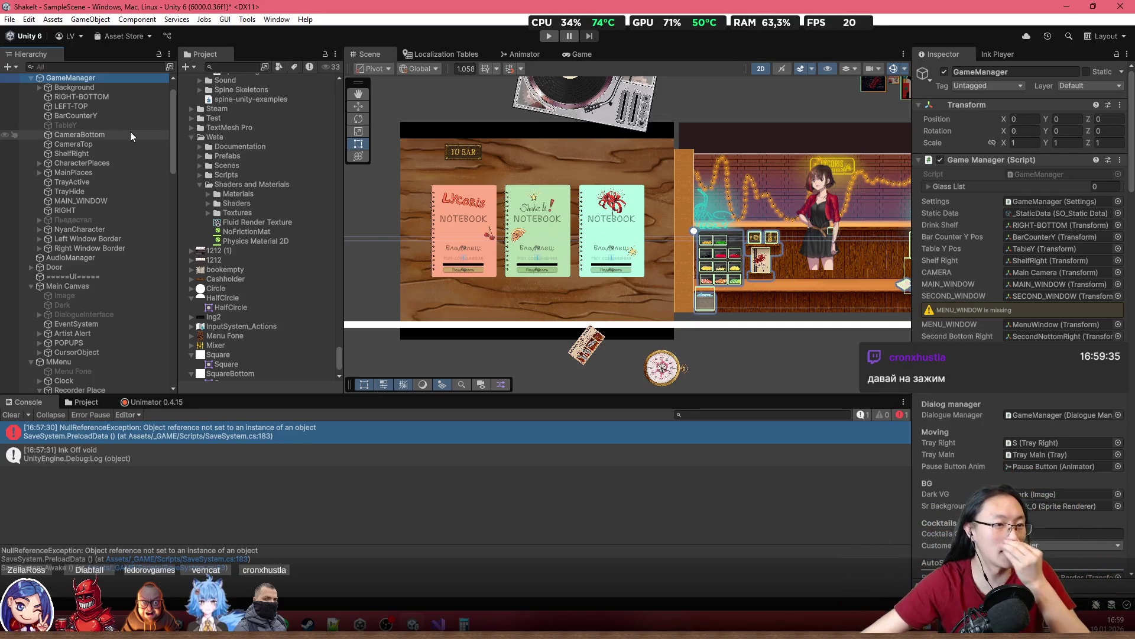
scroll(94, 268, down, 3)
scroll(94, 268, down, 10)
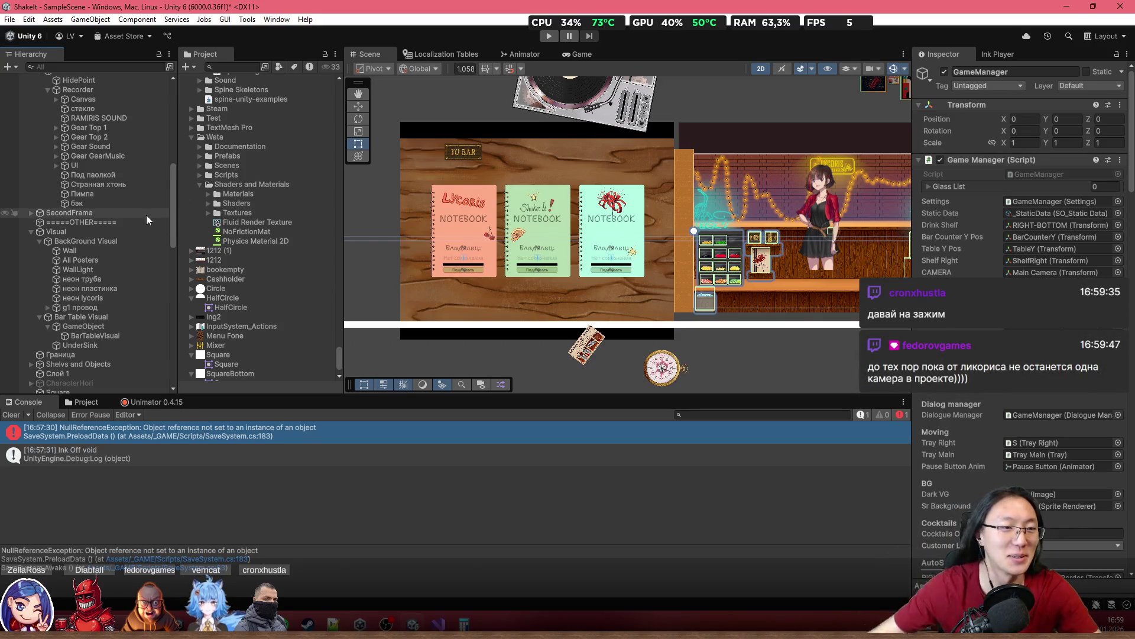
scroll(130, 169, up, 5)
scroll(88, 284, up, 2)
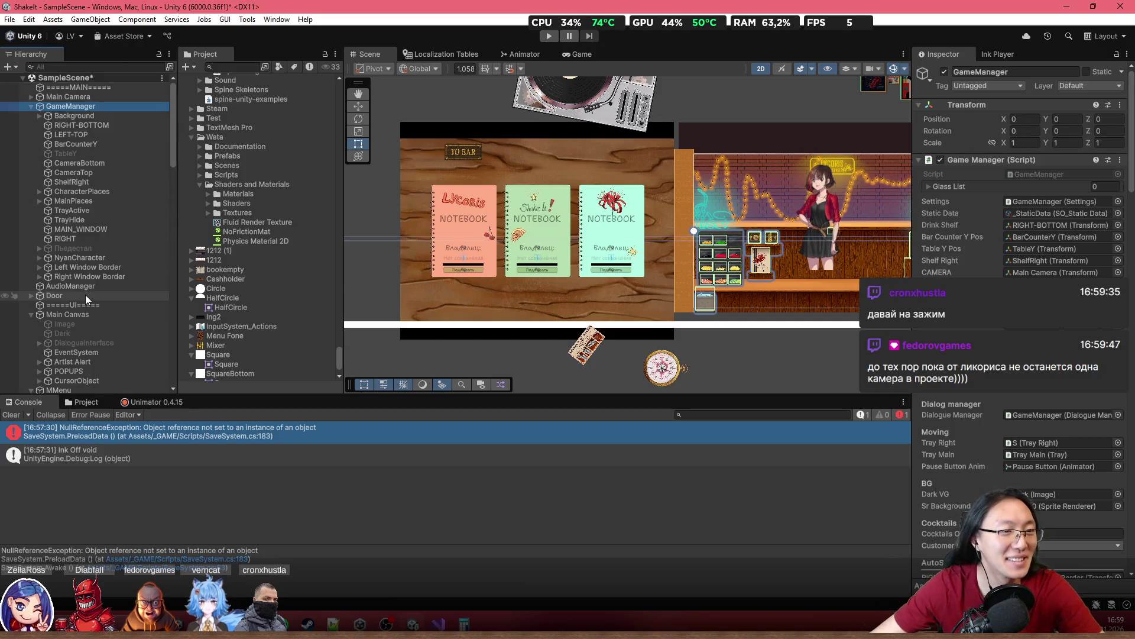
scroll(85, 252, down, 5)
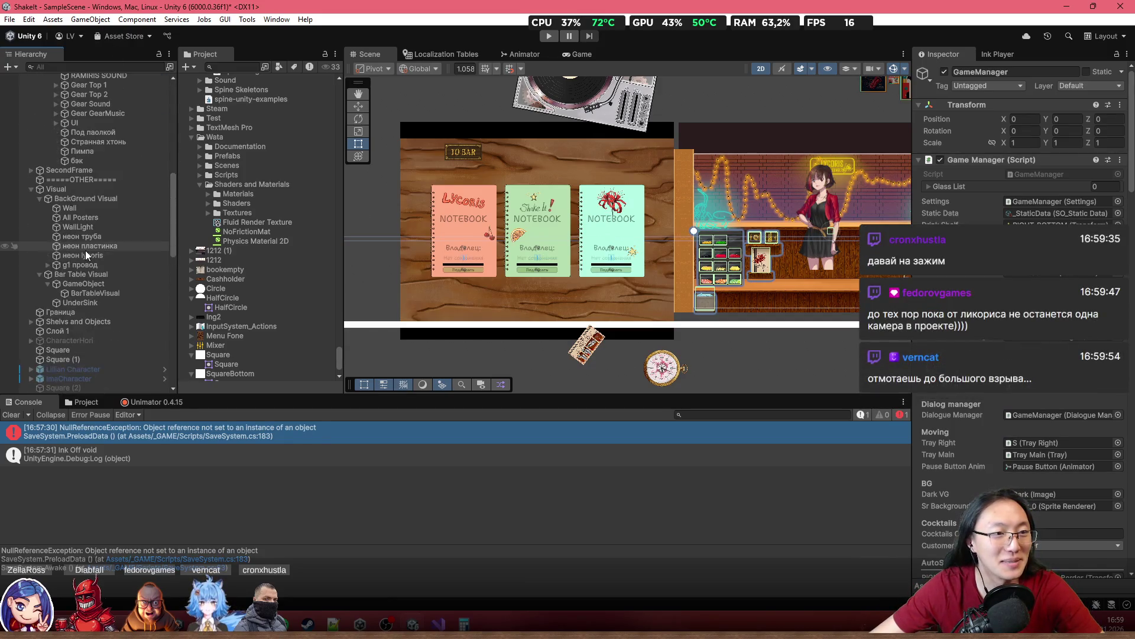
scroll(84, 195, up, 1)
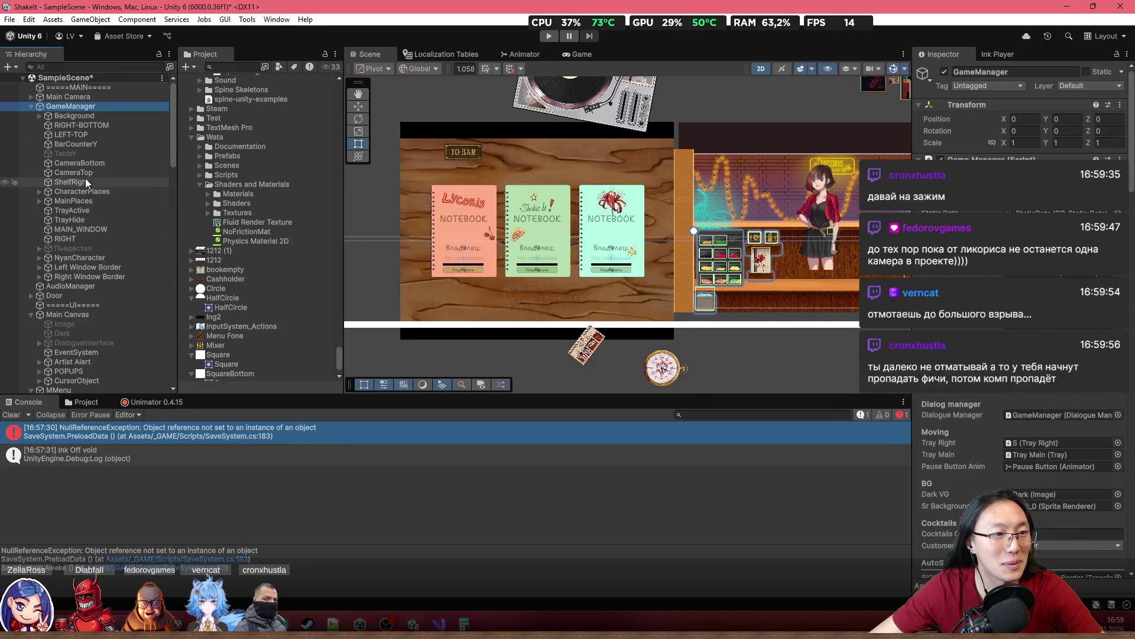
scroll(87, 179, up, 1)
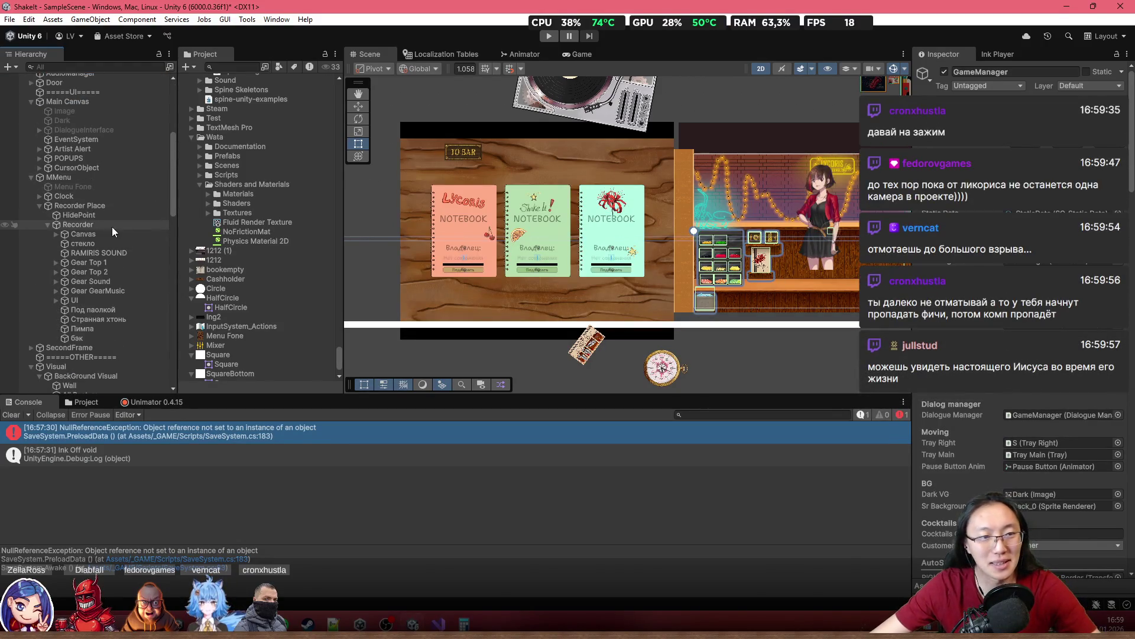
scroll(65, 195, down, 6)
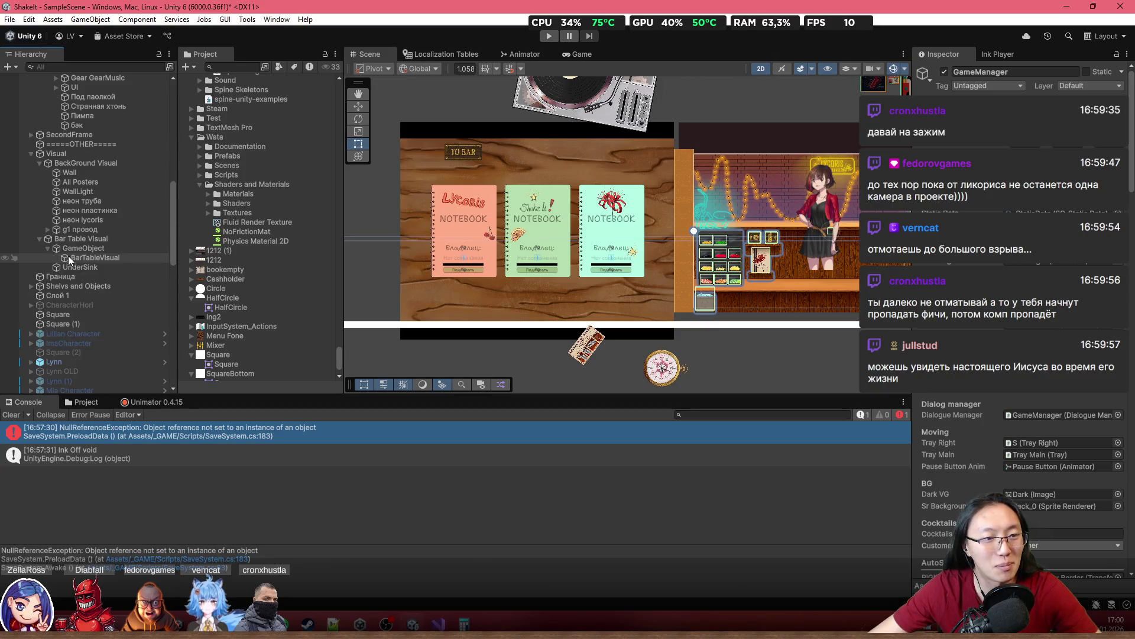
scroll(73, 172, up, 12)
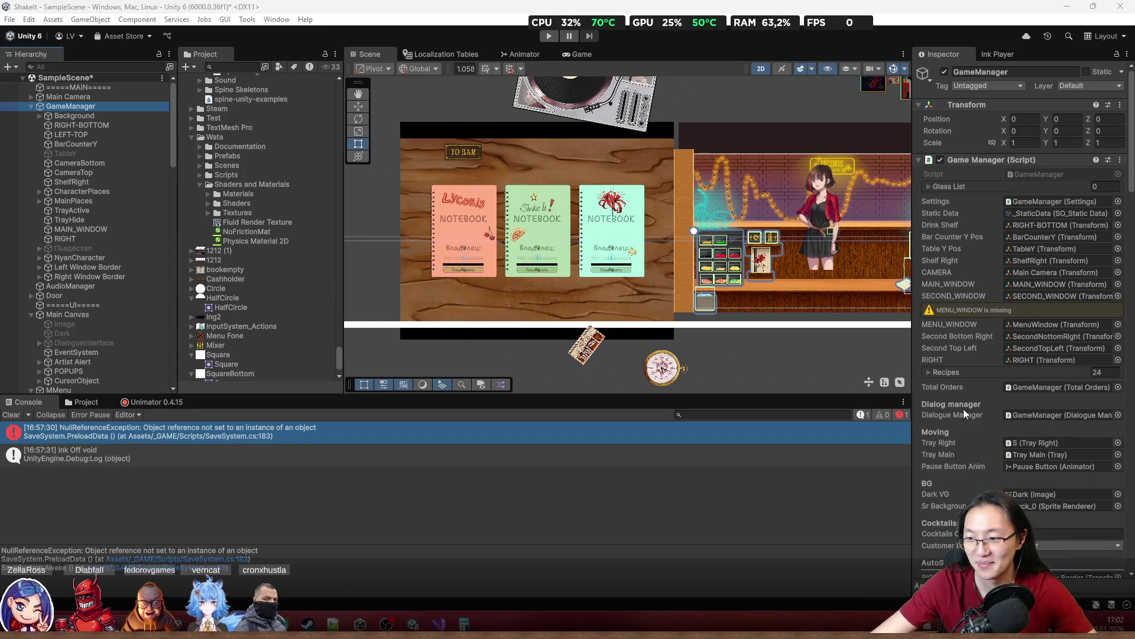
scroll(985, 421, down, 5)
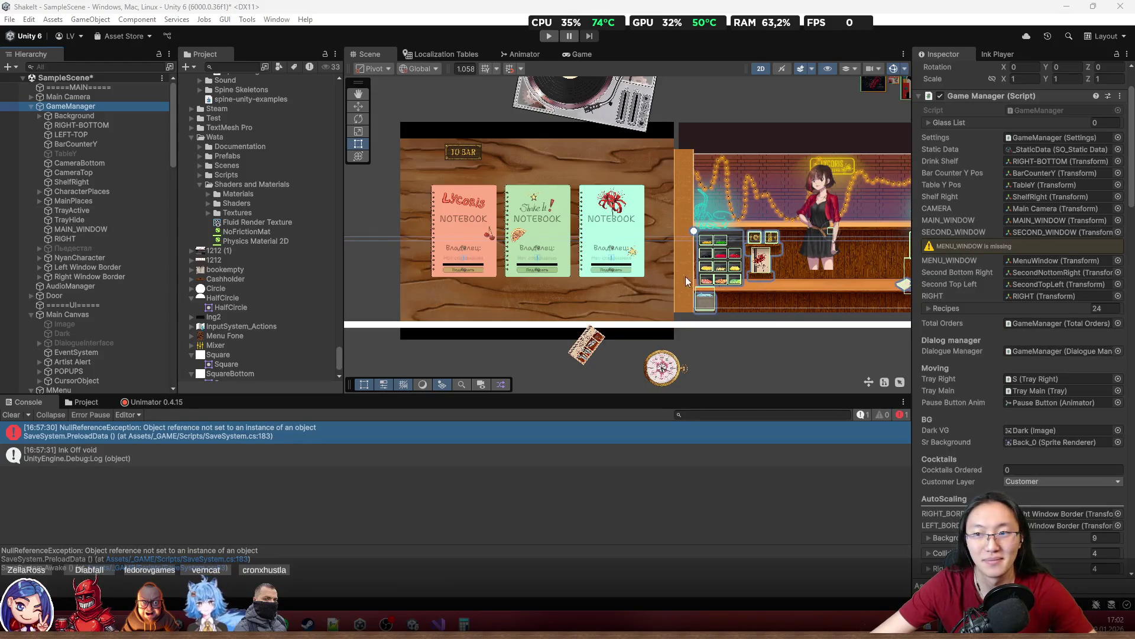
scroll(82, 244, down, 10)
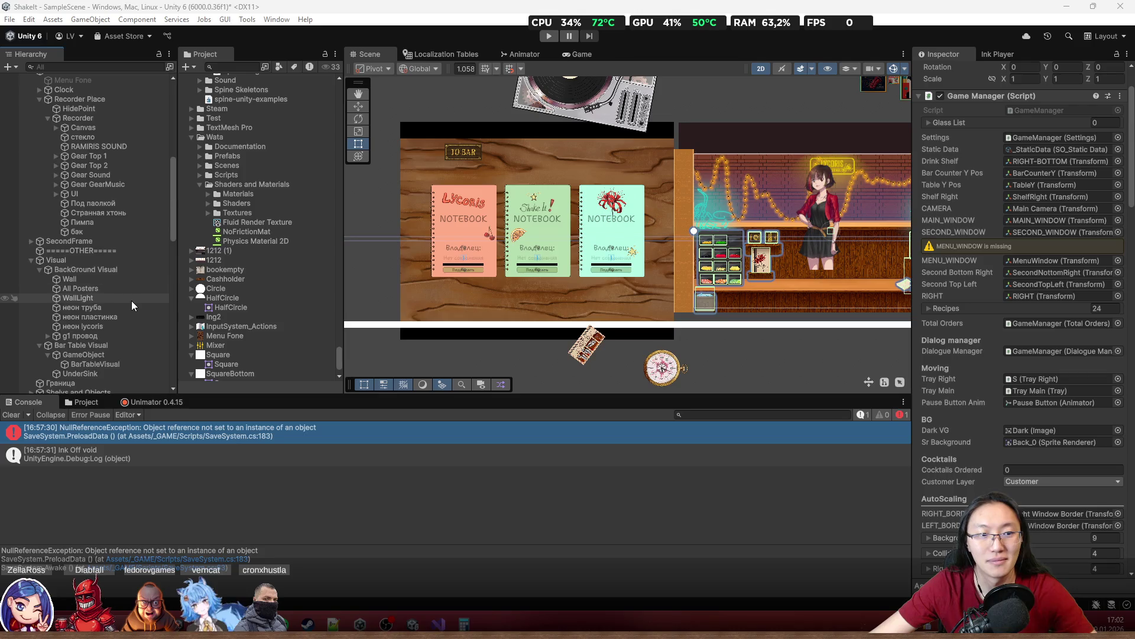
click(402, 236)
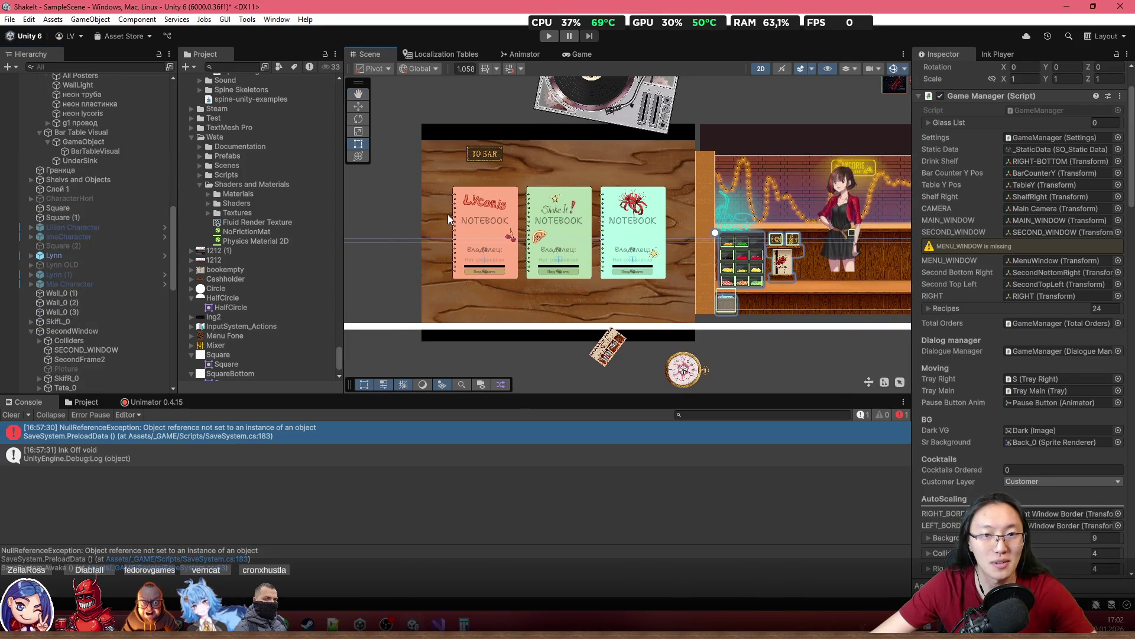
click(448, 214)
click(109, 360)
scroll(392, 244, up, 2)
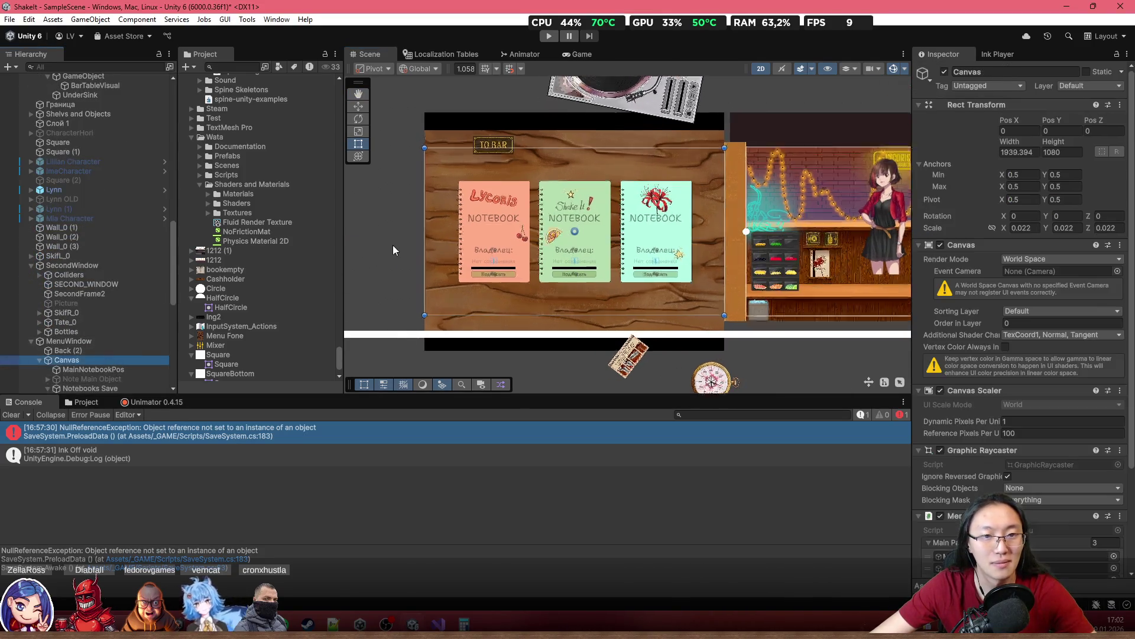
drag(393, 245, 524, 247)
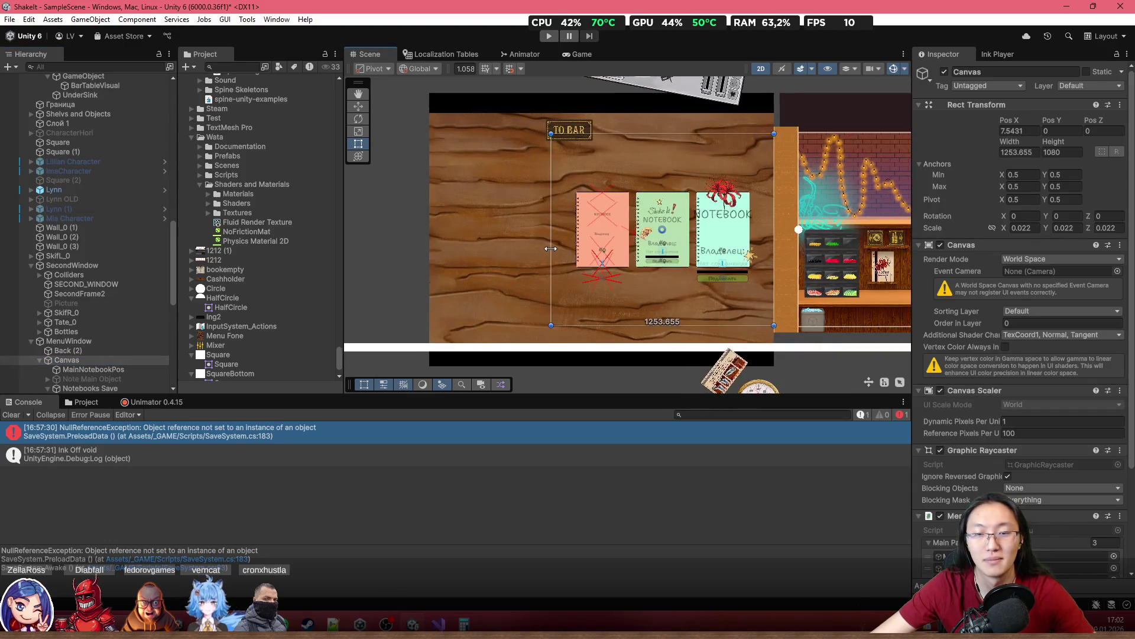
key(ctrl+z)
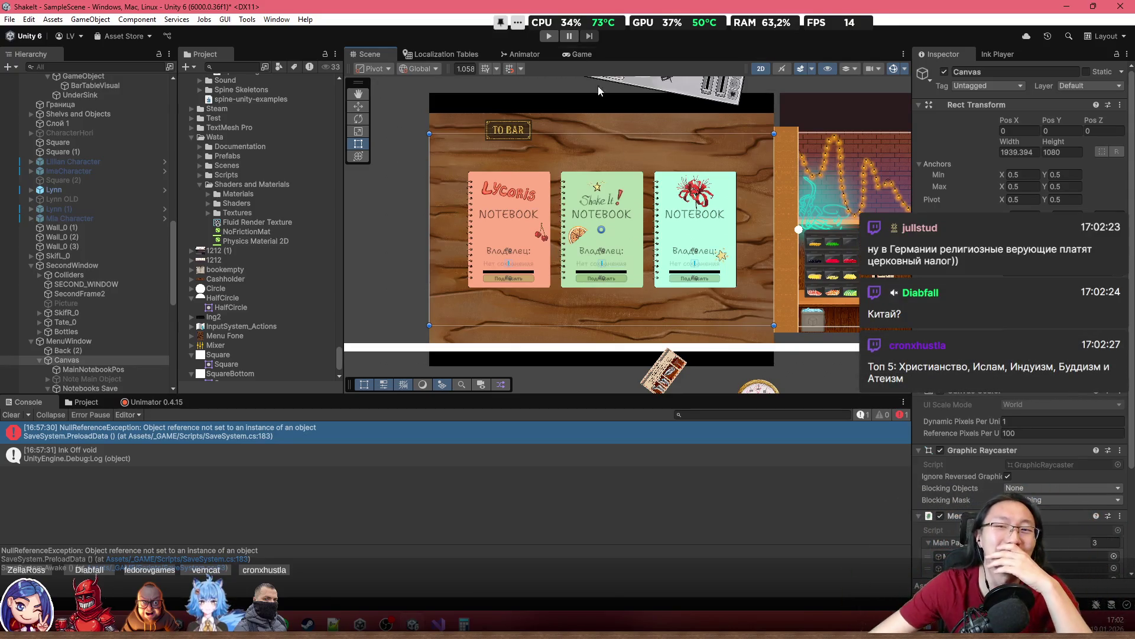
scroll(614, 291, up, 2)
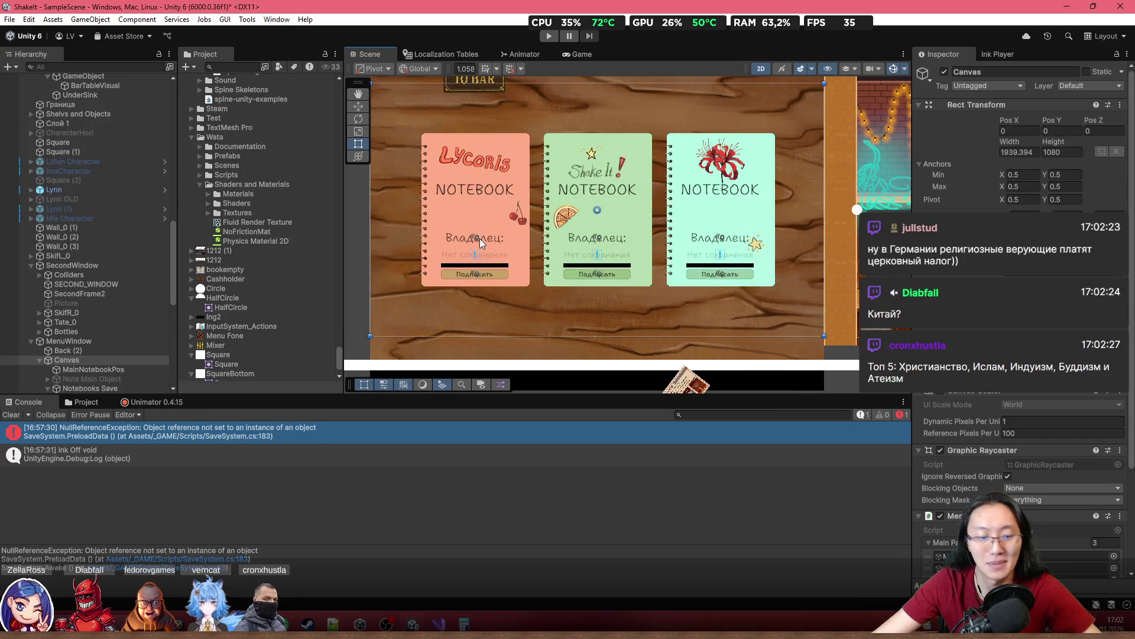
scroll(495, 246, up, 3)
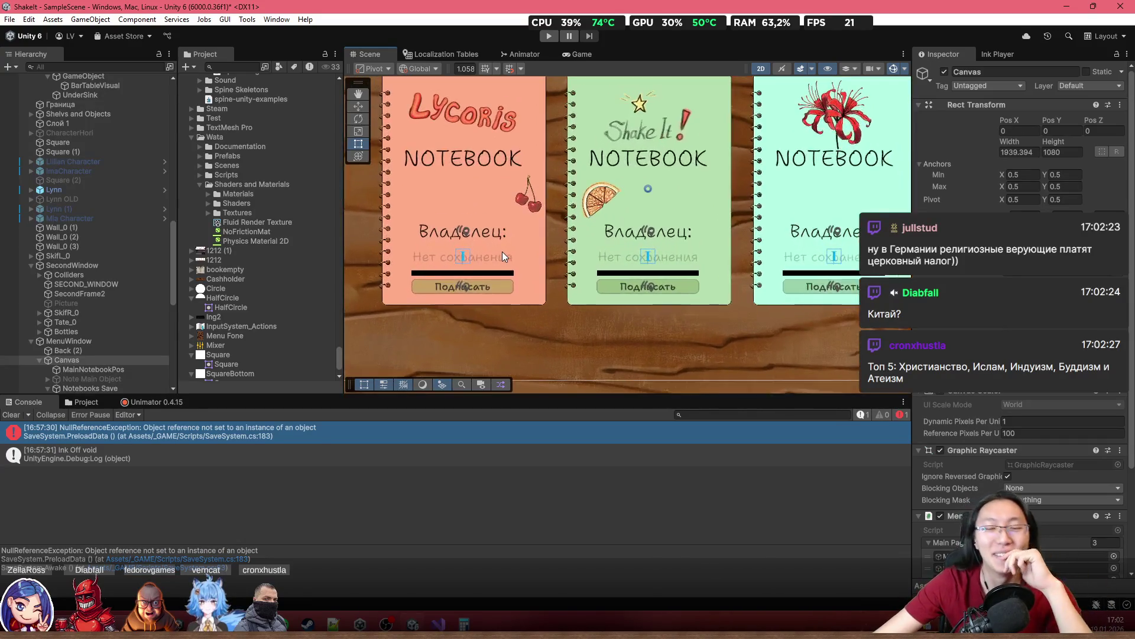
scroll(502, 253, up, 2)
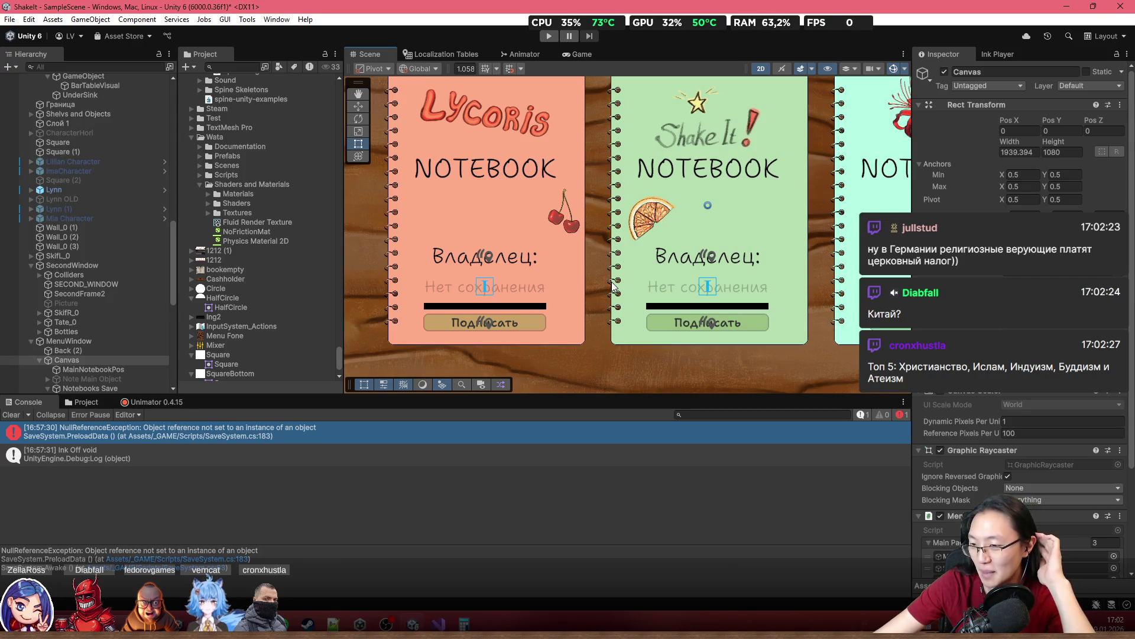
scroll(458, 313, down, 3)
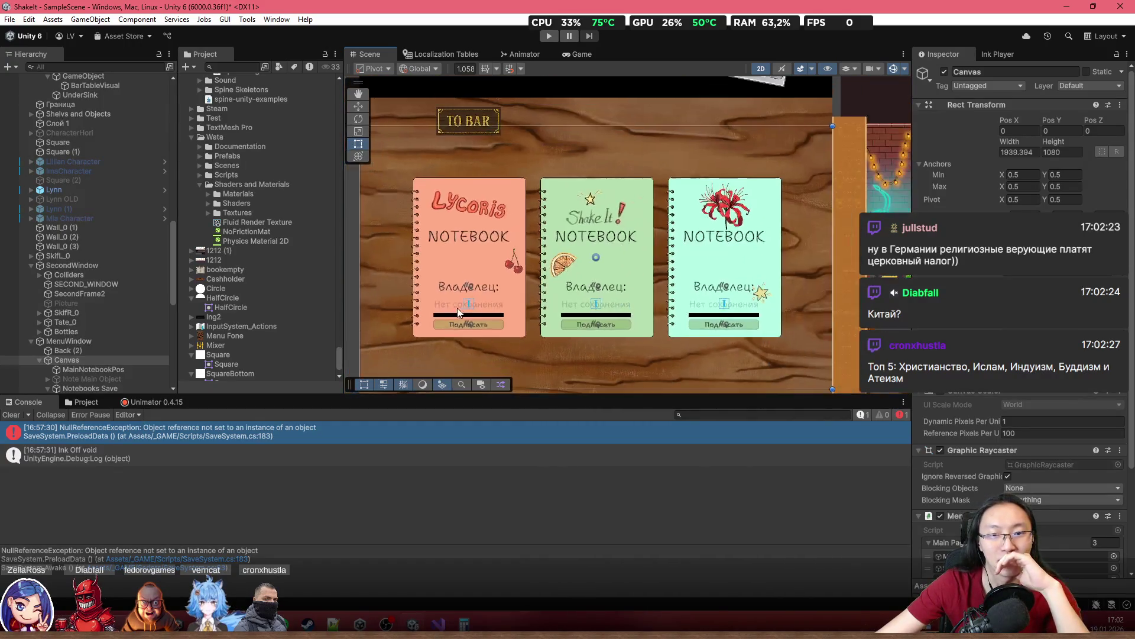
click(471, 243)
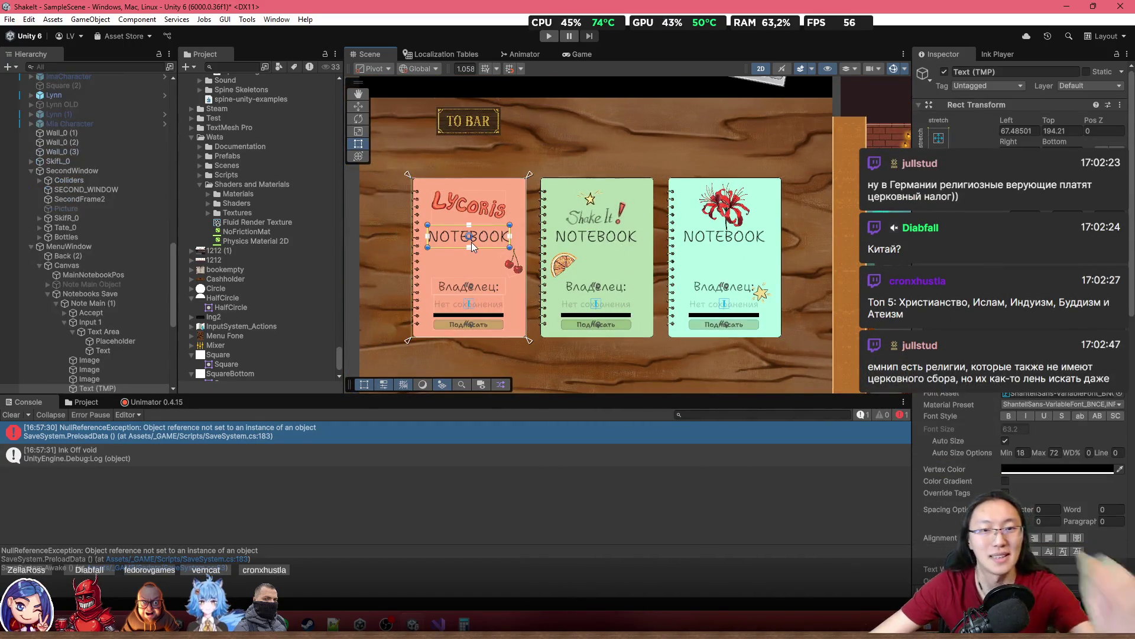
click(63, 321)
click(98, 313)
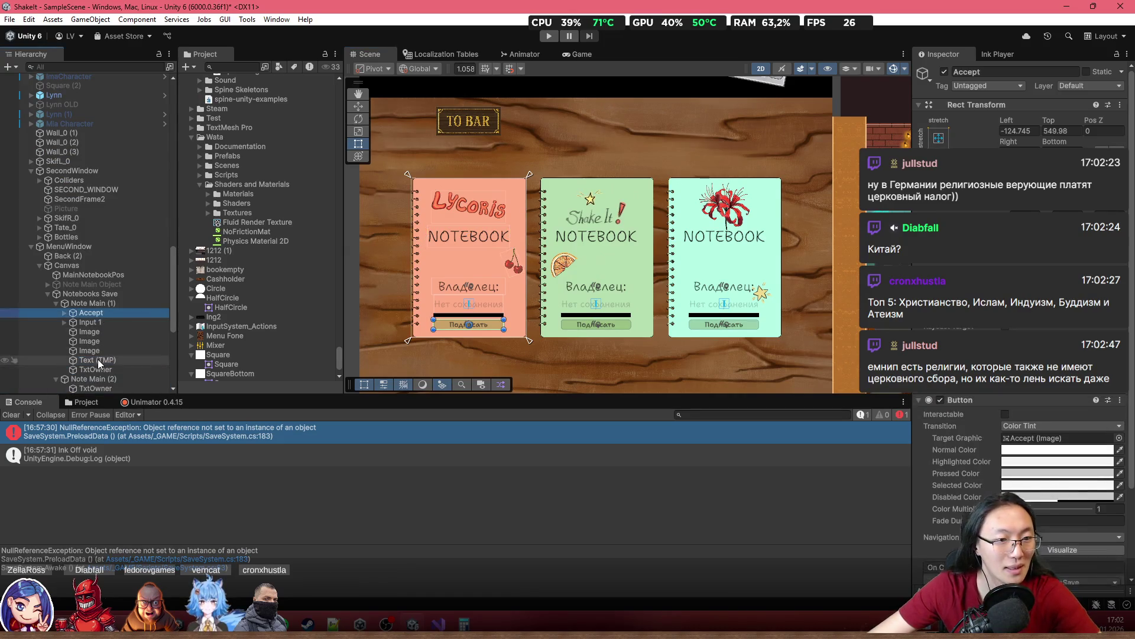
shift+click(99, 370)
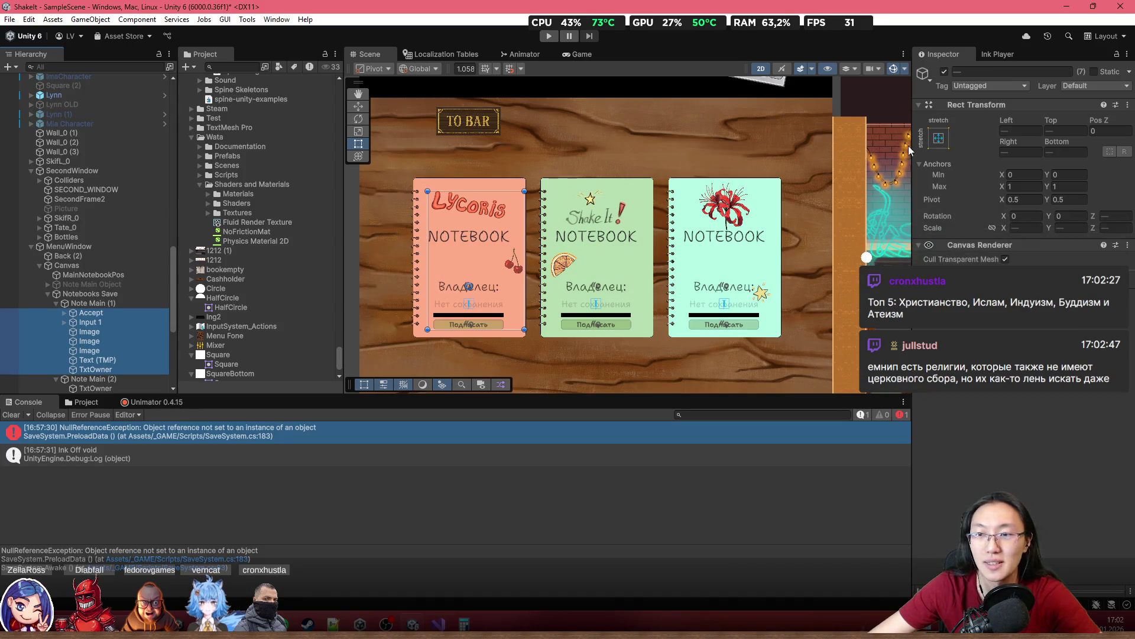
click(93, 303)
scroll(1023, 332, down, 5)
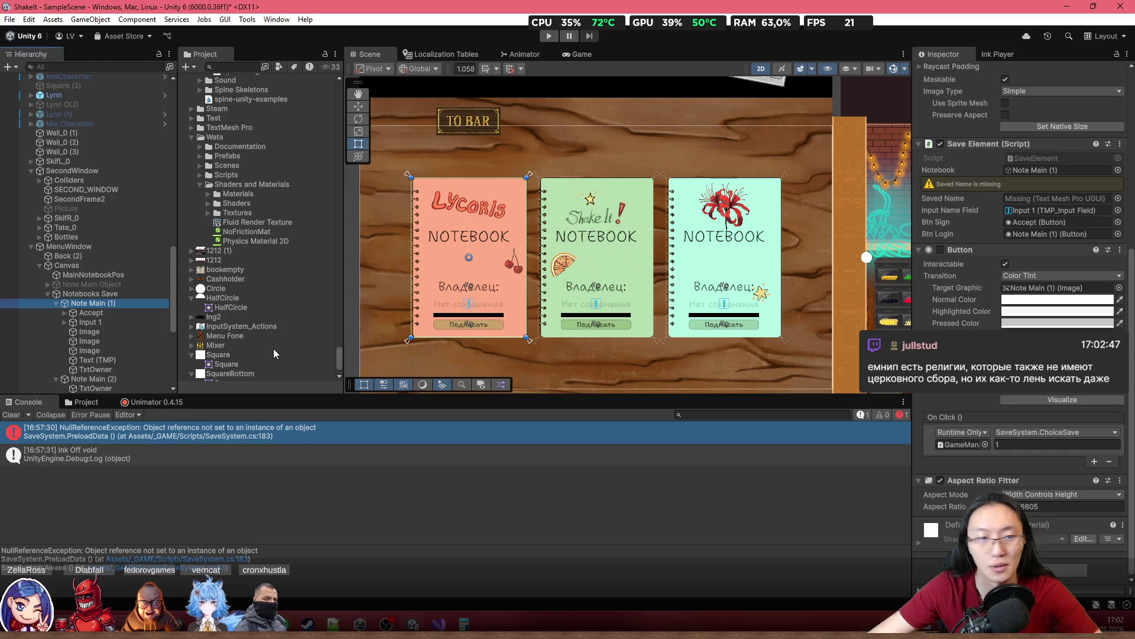
click(90, 312)
shift+click(95, 369)
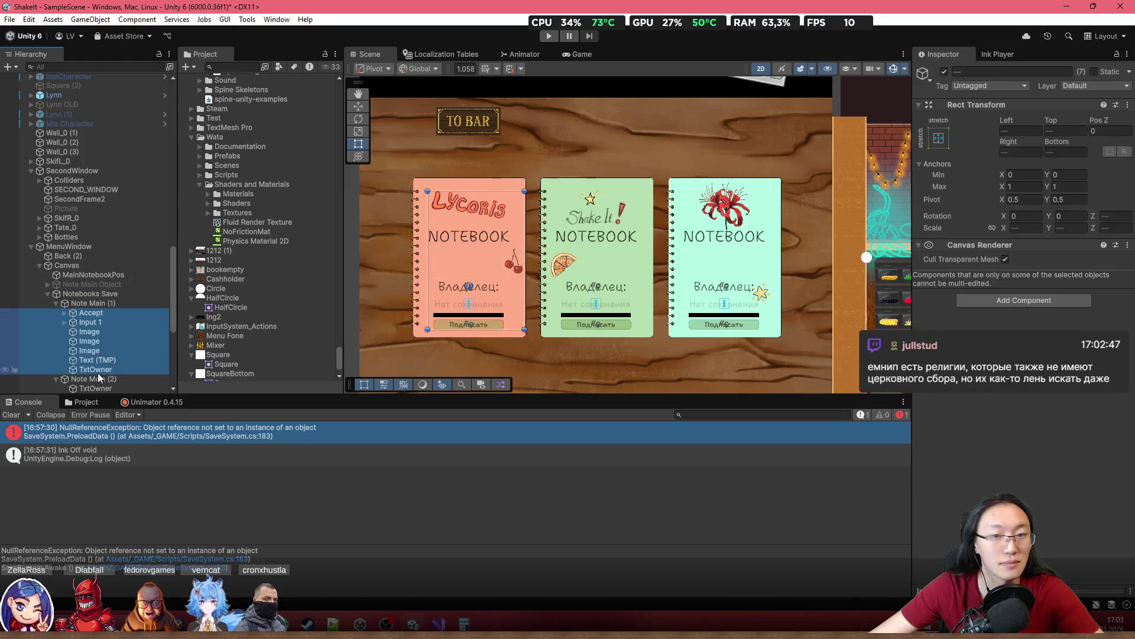
click(939, 139)
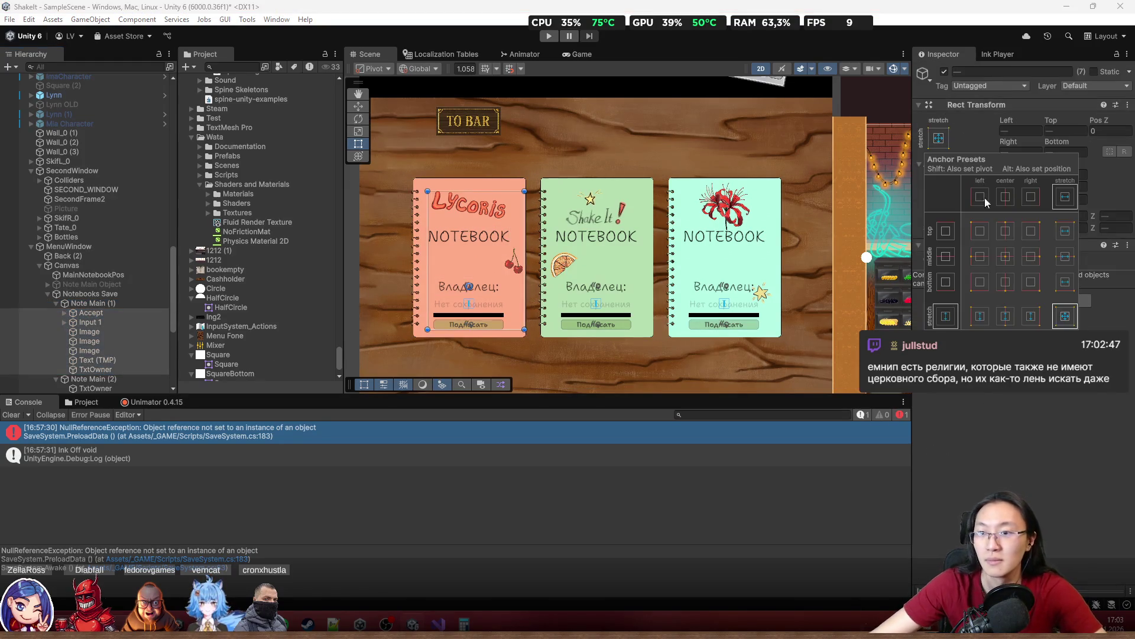
click(1007, 256)
scroll(135, 317, down, 6)
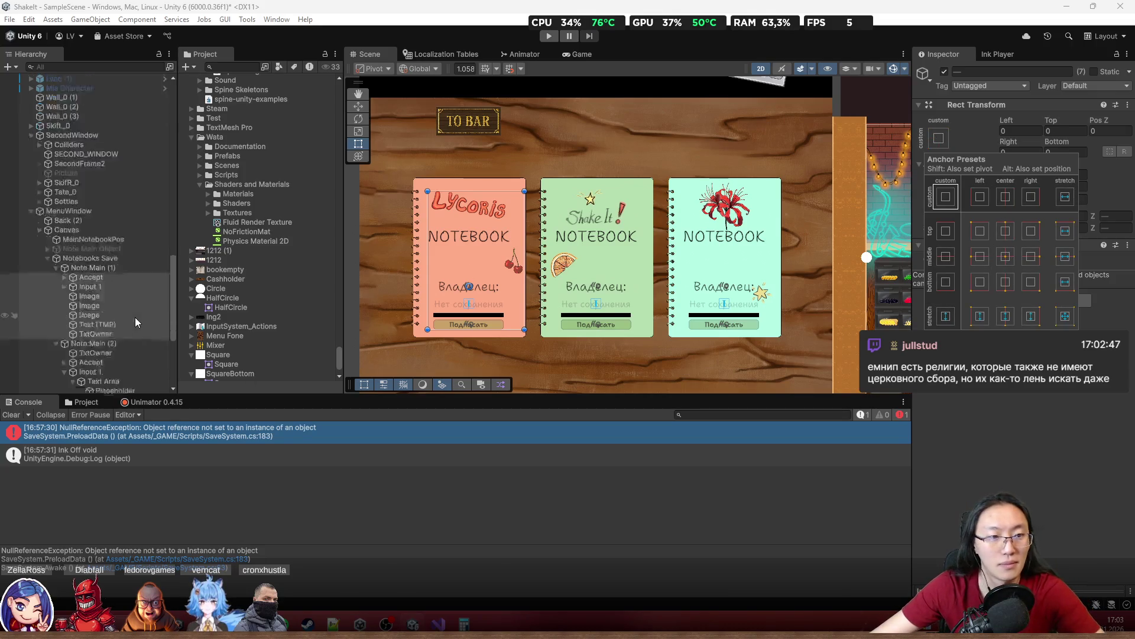
click(65, 190)
click(105, 200)
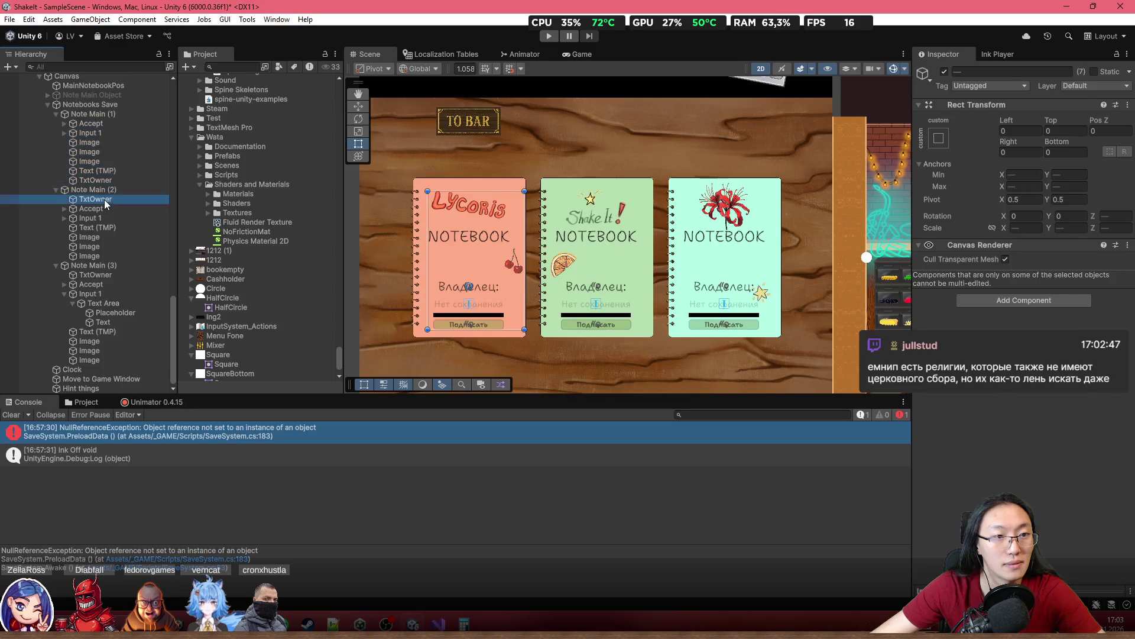
shift+click(100, 257)
click(940, 139)
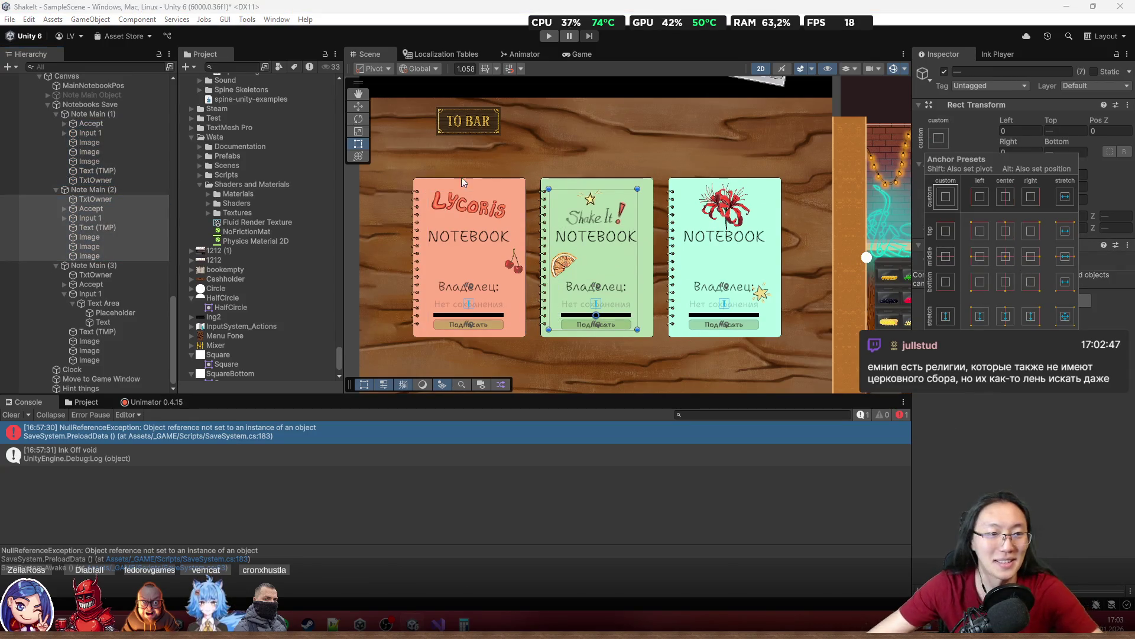
click(65, 296)
scroll(65, 296, up, 1)
click(86, 303)
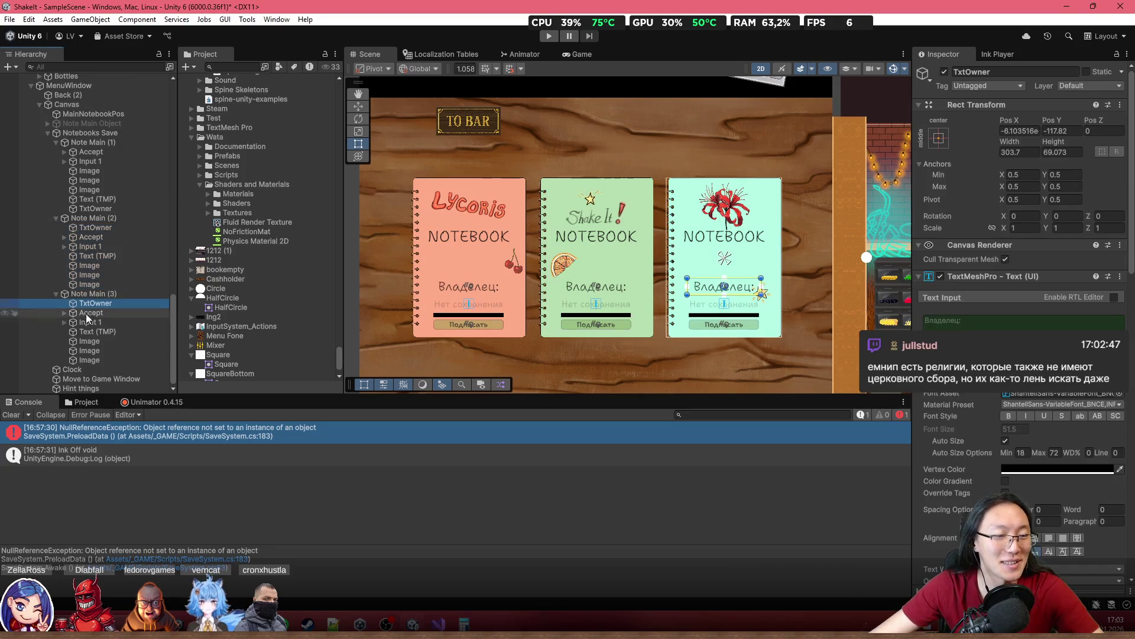
shift+click(117, 360)
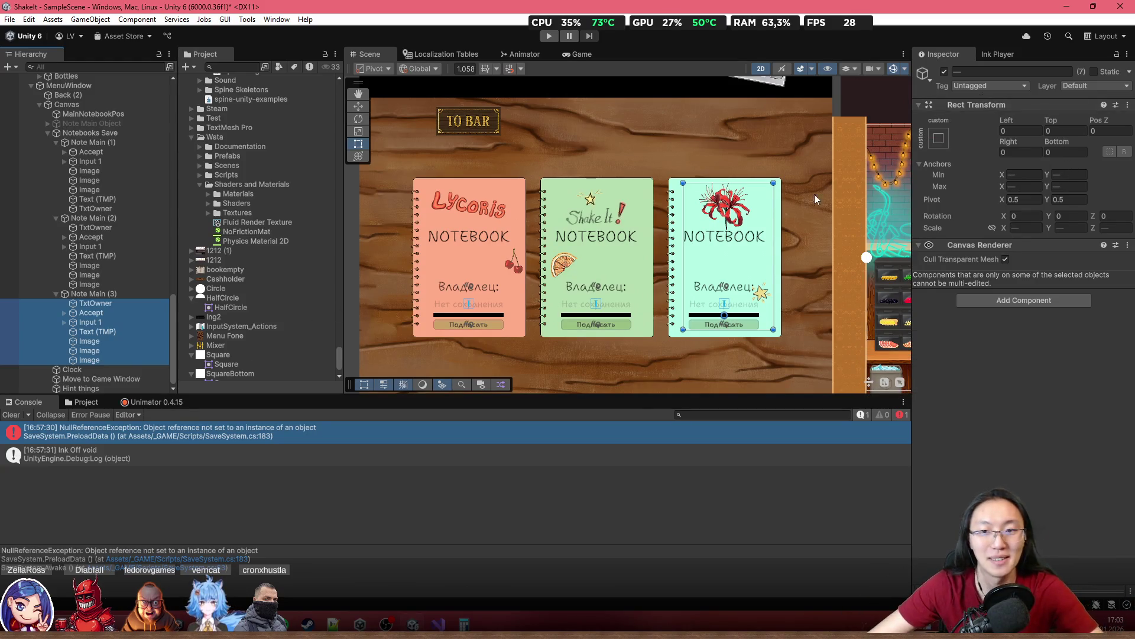
scroll(562, 264, down, 2)
scroll(515, 296, up, 4)
scroll(528, 212, down, 2)
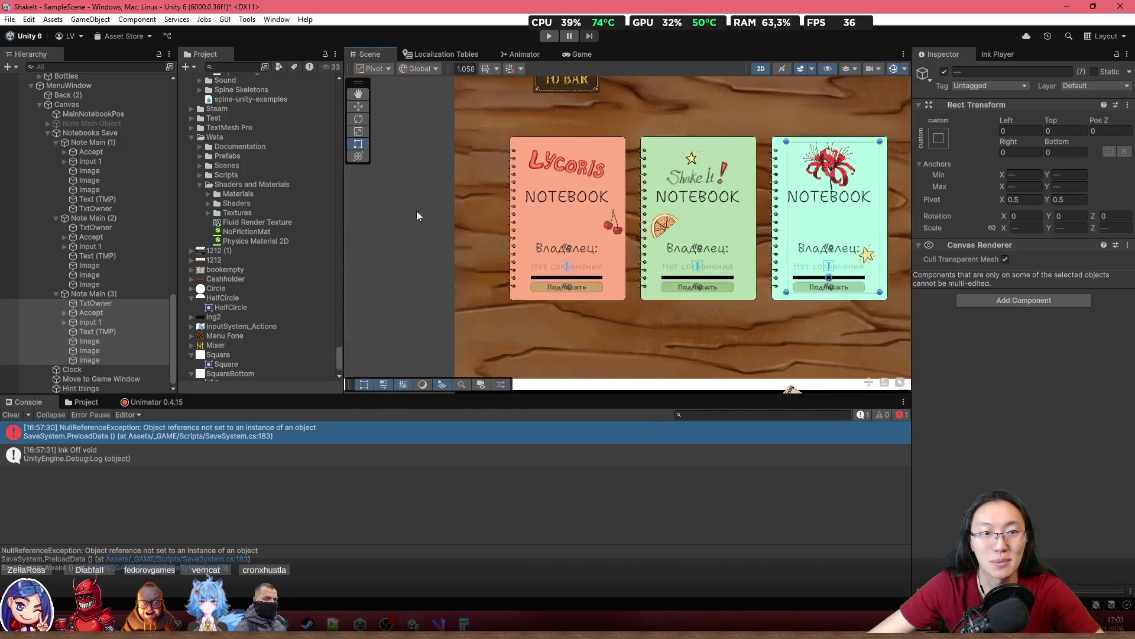
click(93, 105)
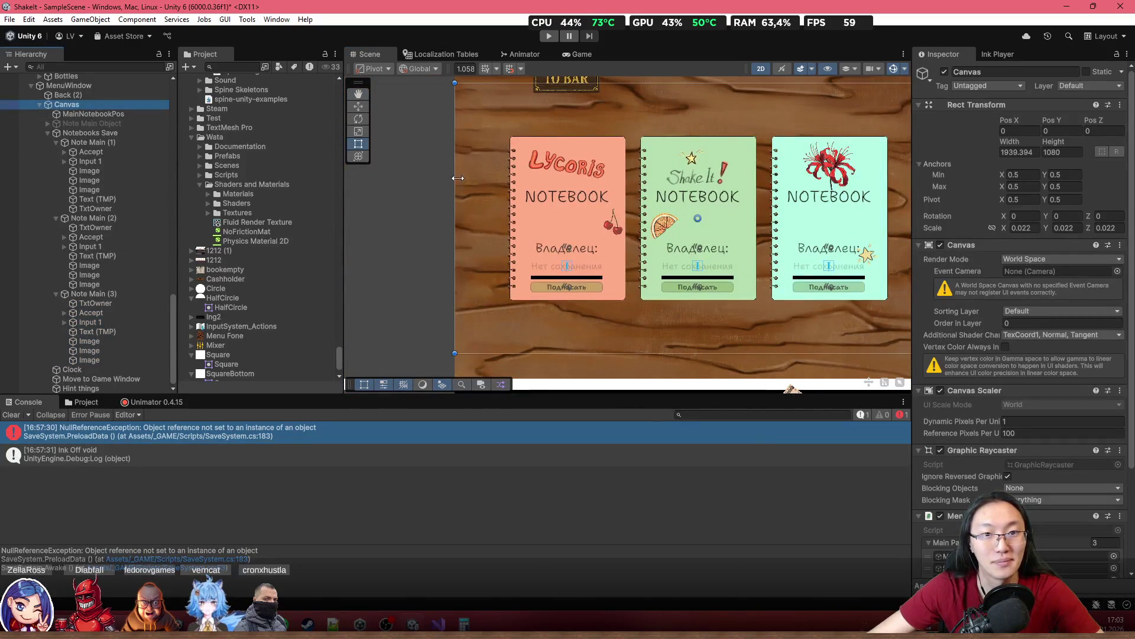
key(f)
mouse_move(550, 180)
mouse_down()
mouse_move(683, 191)
mouse_move(708, 194)
mouse_move(656, 197)
mouse_move(723, 207)
mouse_move(673, 232)
mouse_up()
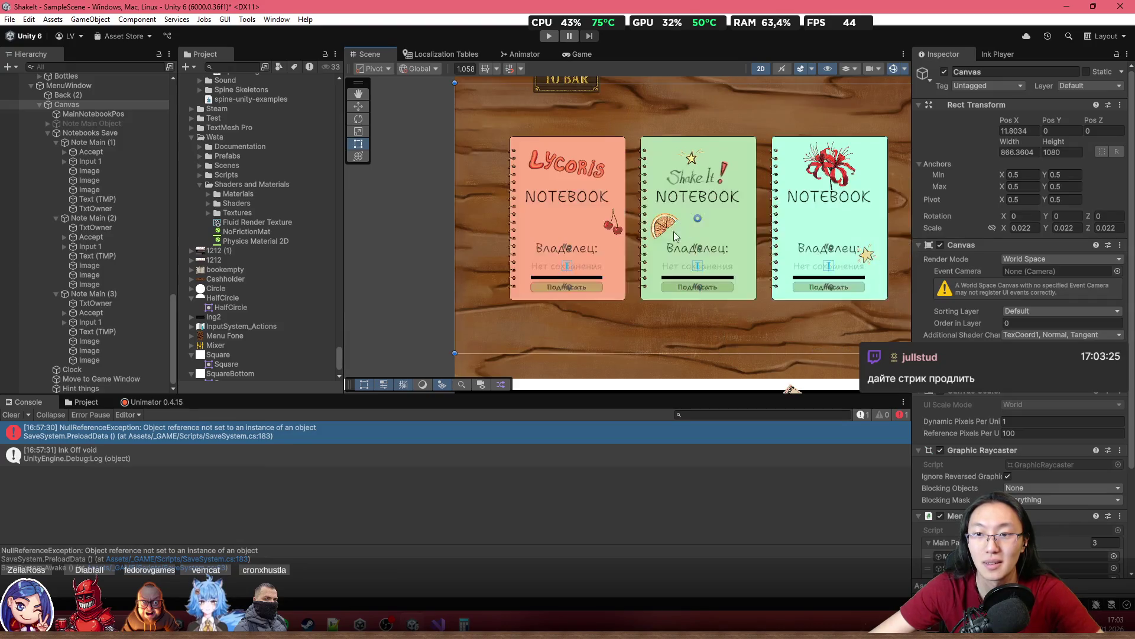
drag(460, 246, 768, 256)
key(ctrl+z)
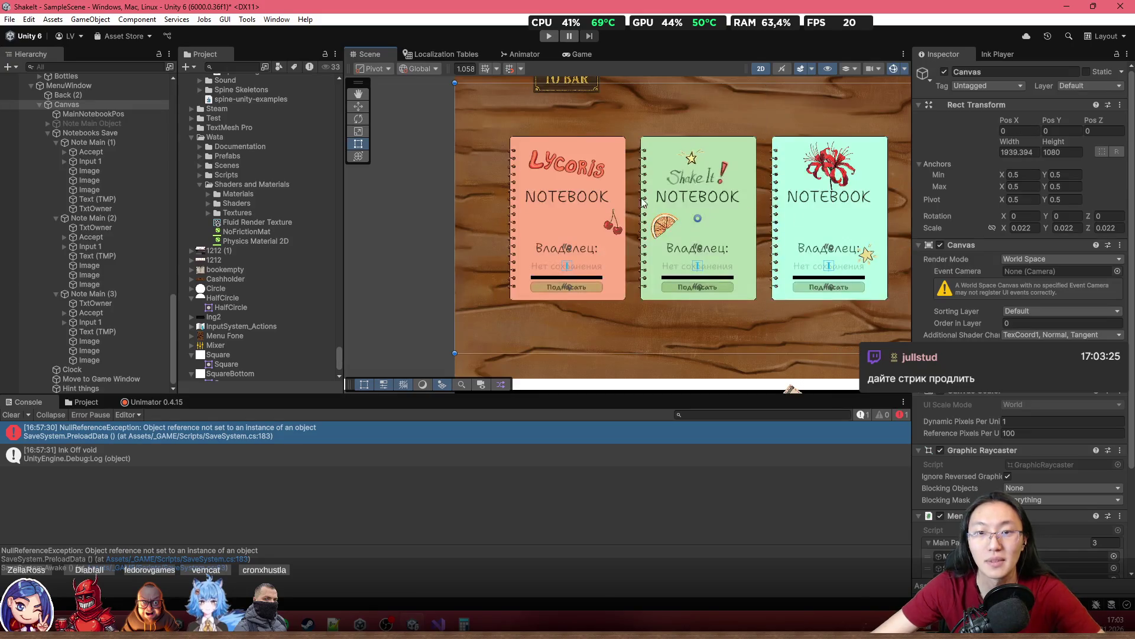
scroll(732, 232, down, 3)
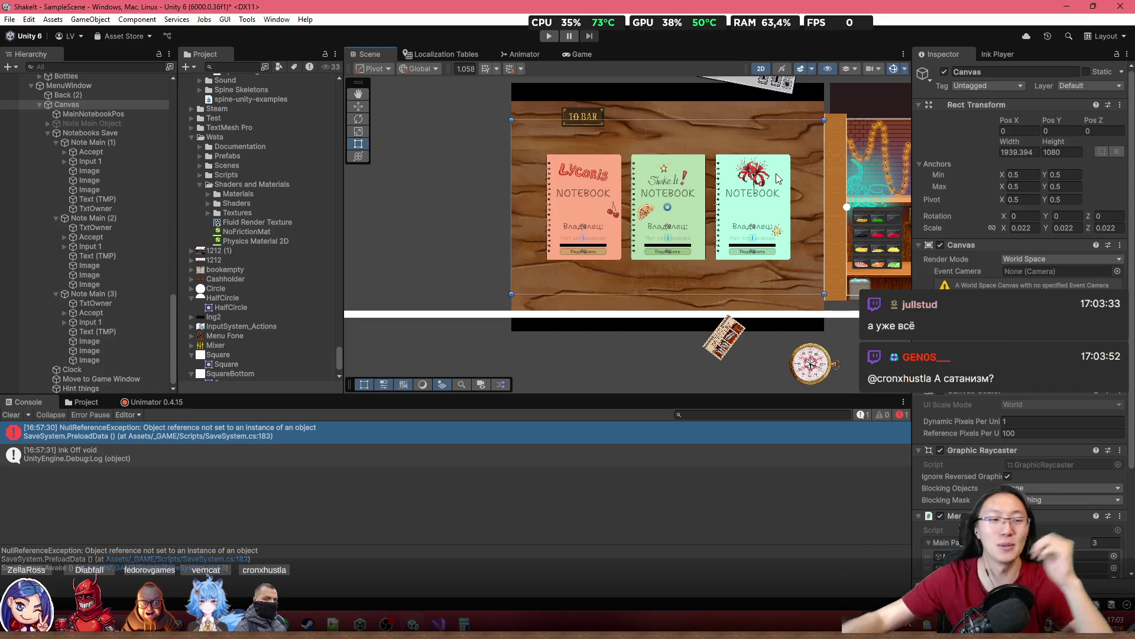
scroll(739, 208, up, 2)
mouse_move(753, 173)
mouse_down()
mouse_move(702, 173)
mouse_move(793, 174)
mouse_up()
scroll(804, 174, up, 1)
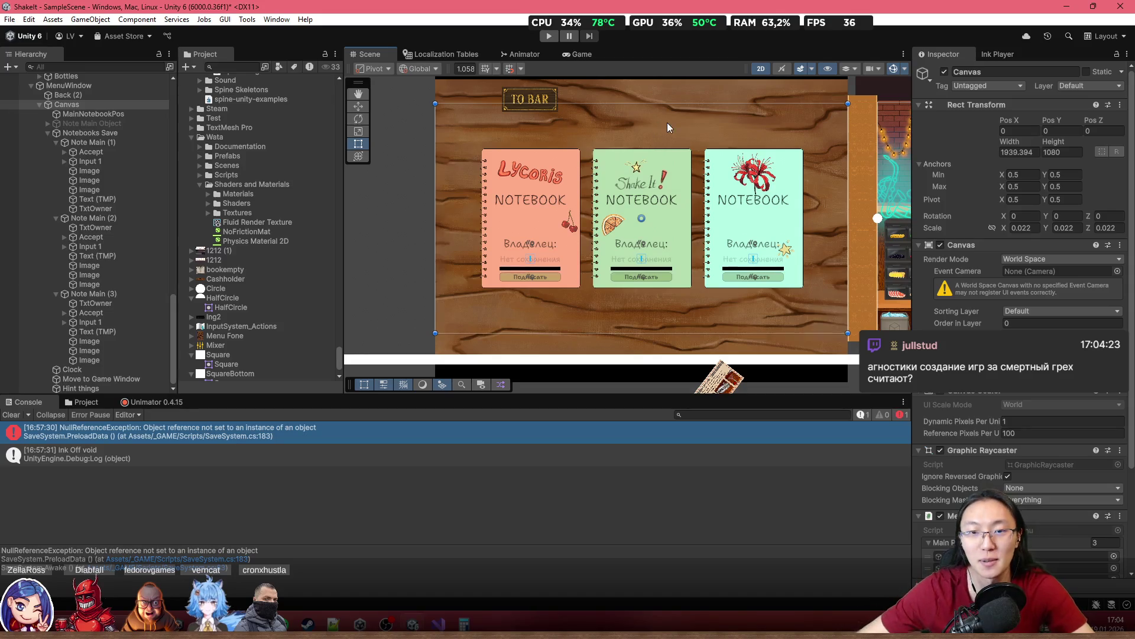
Step: Narrow the Canvas to about 991 wide, then undo the resize
scroll(695, 222, down, 2)
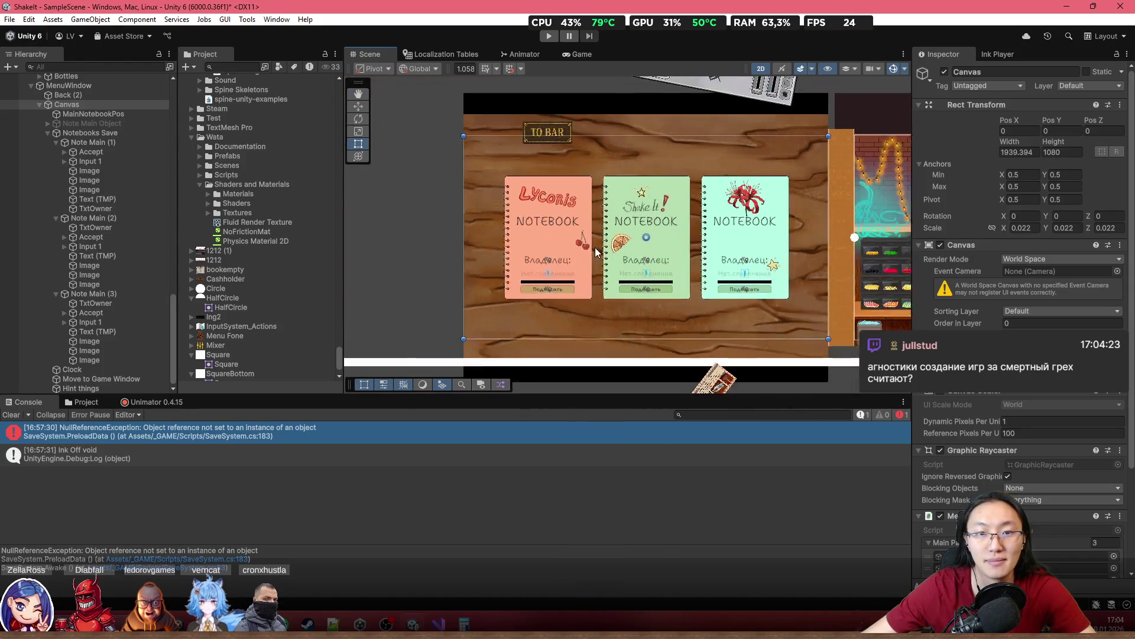
scroll(596, 251, down, 5)
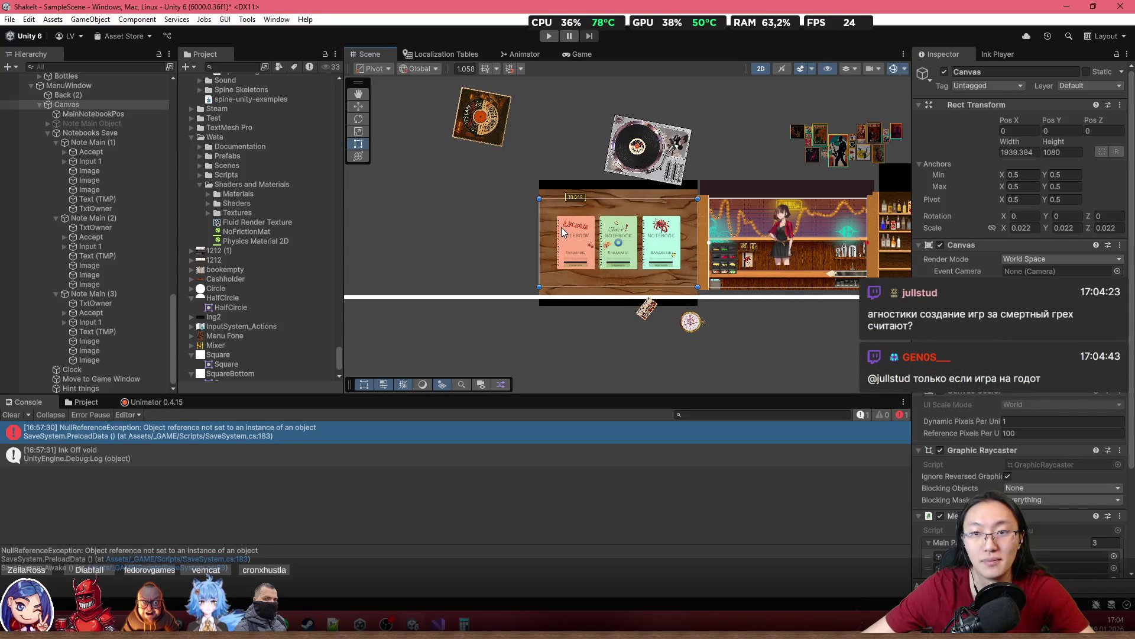
scroll(626, 228, up, 6)
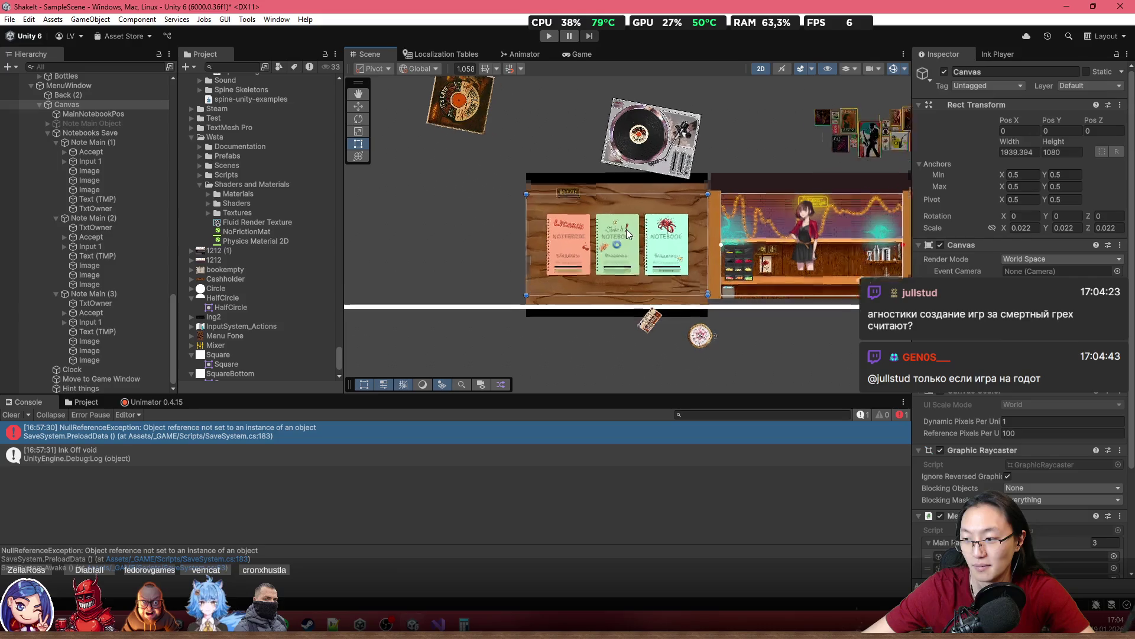
drag(636, 159, 639, 138)
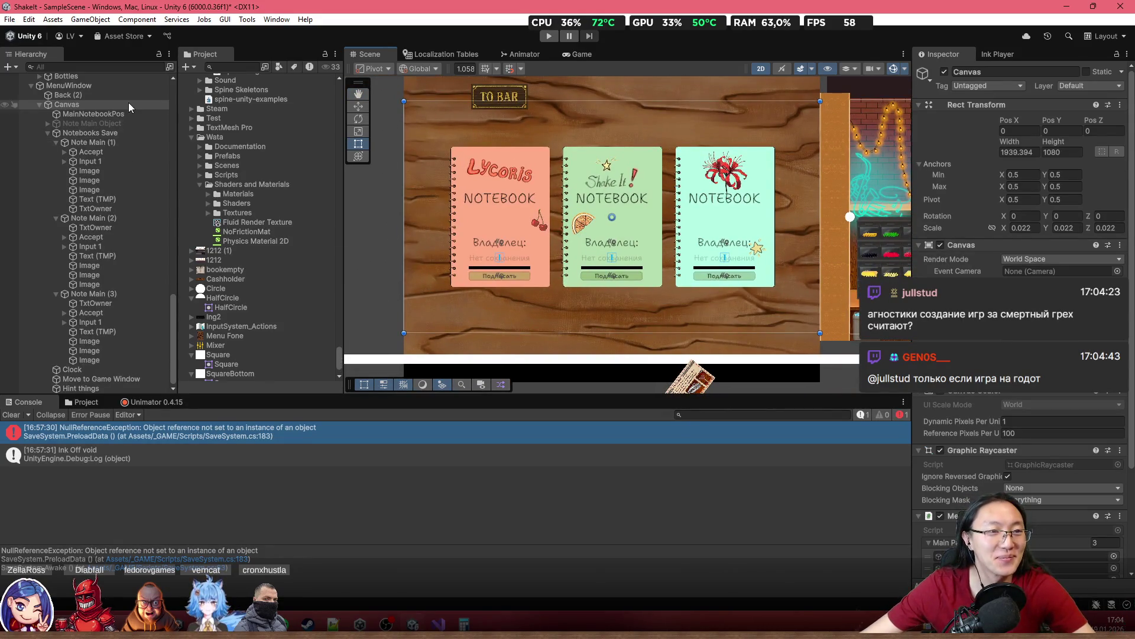
drag(659, 254, 637, 249)
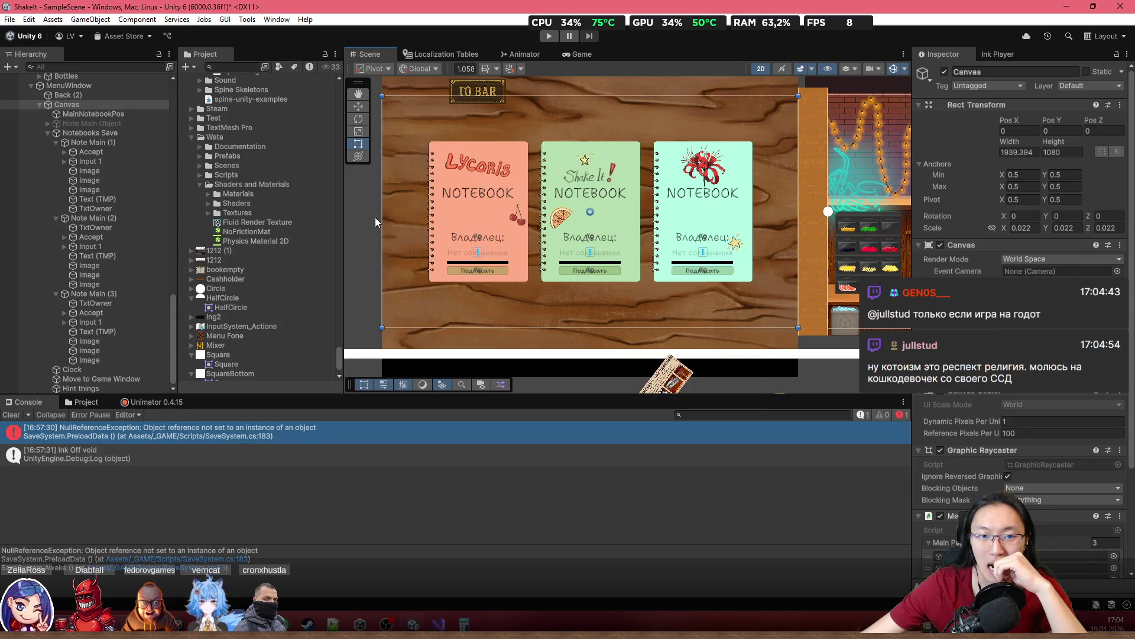
drag(380, 219, 594, 233)
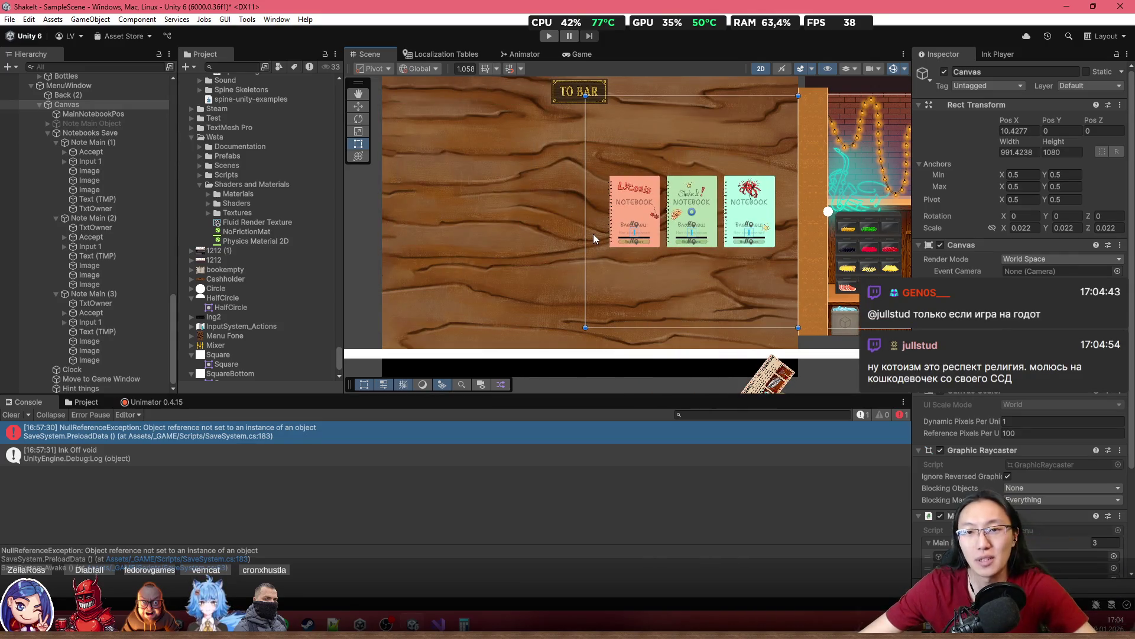
key(ctrl+z)
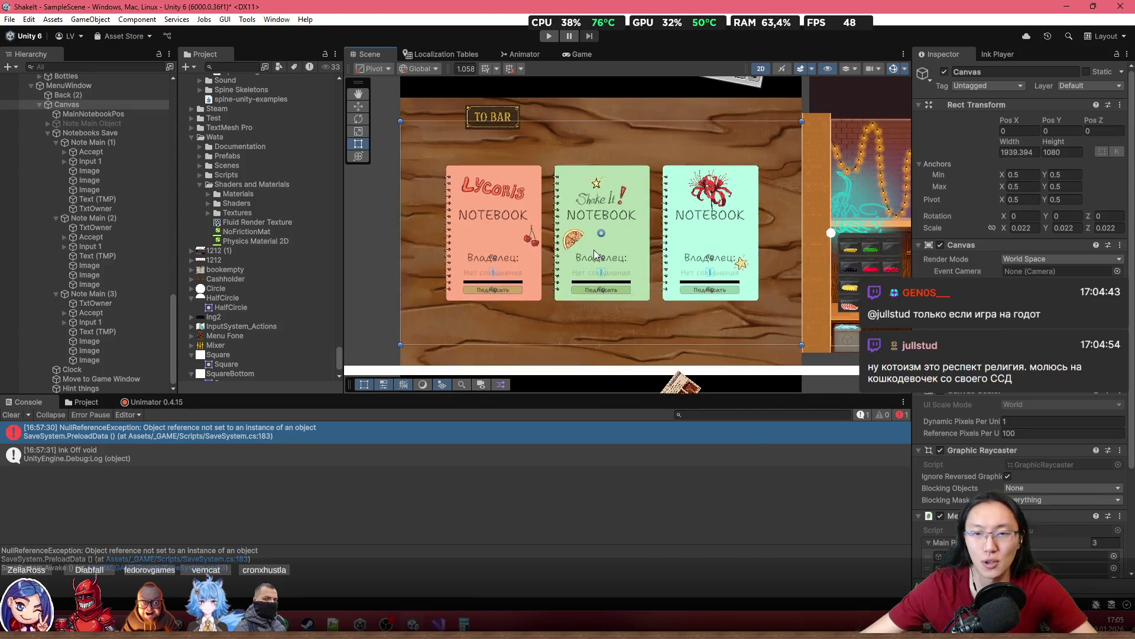
Step: Browse the Scene view down to the white image and recentre the canvas strip
scroll(594, 254, down, 5)
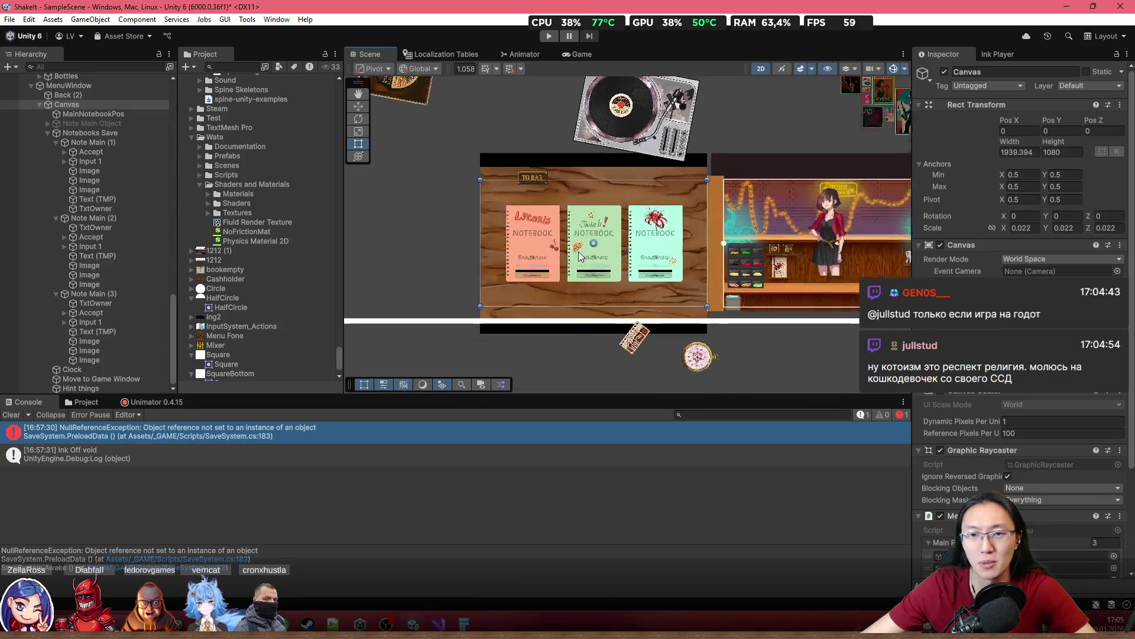
scroll(591, 249, up, 2)
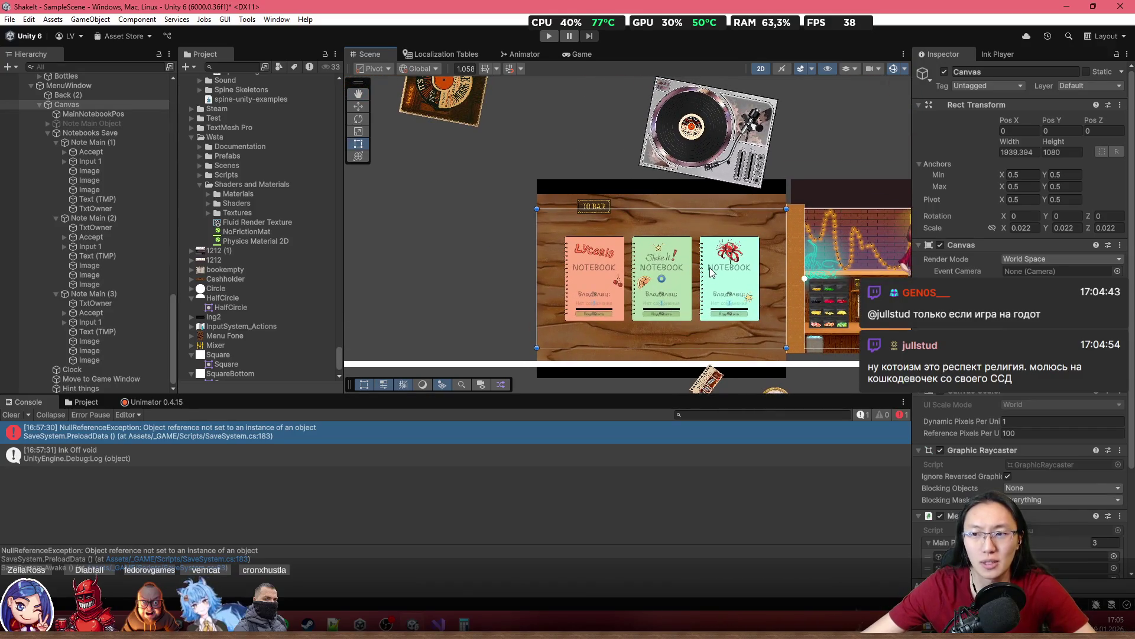
scroll(623, 286, down, 2)
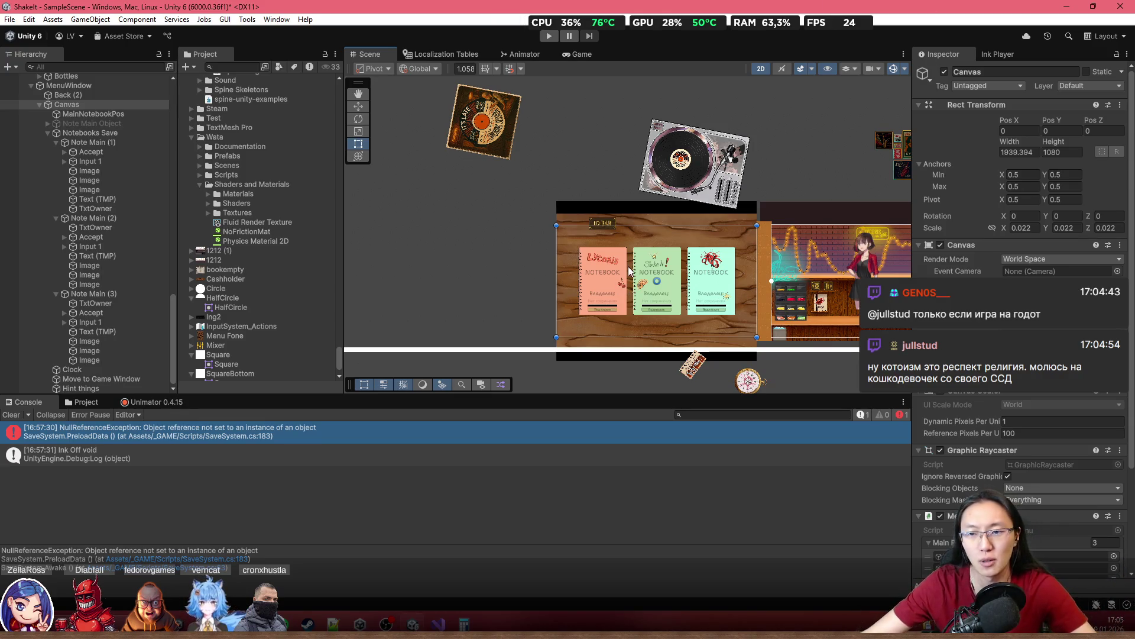
scroll(613, 264, up, 2)
scroll(406, 173, down, 3)
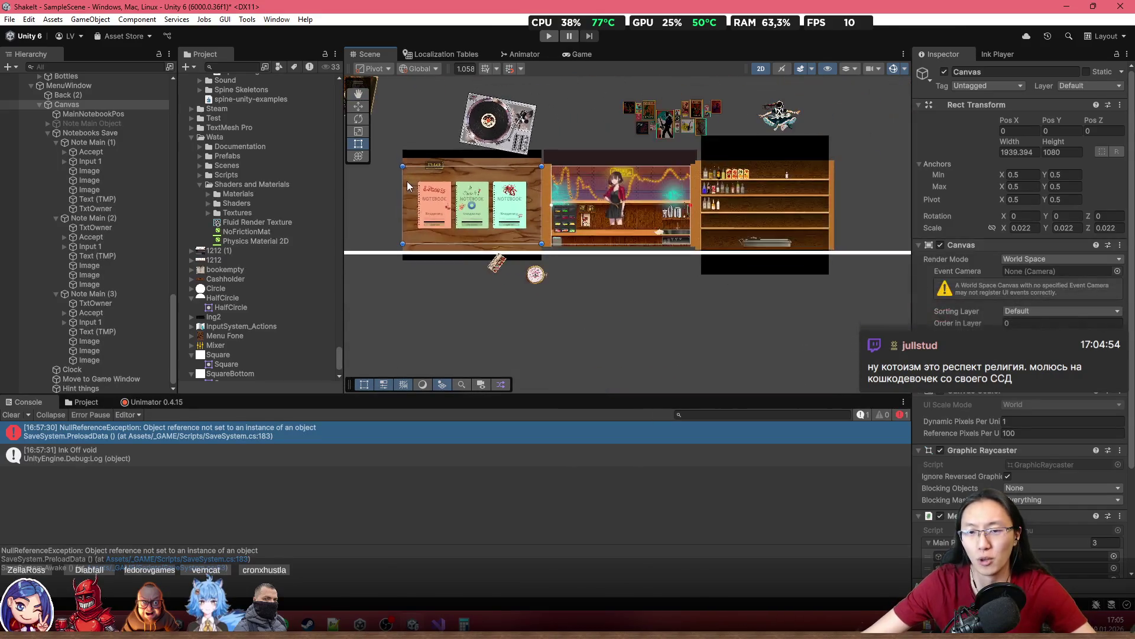
scroll(632, 303, down, 2)
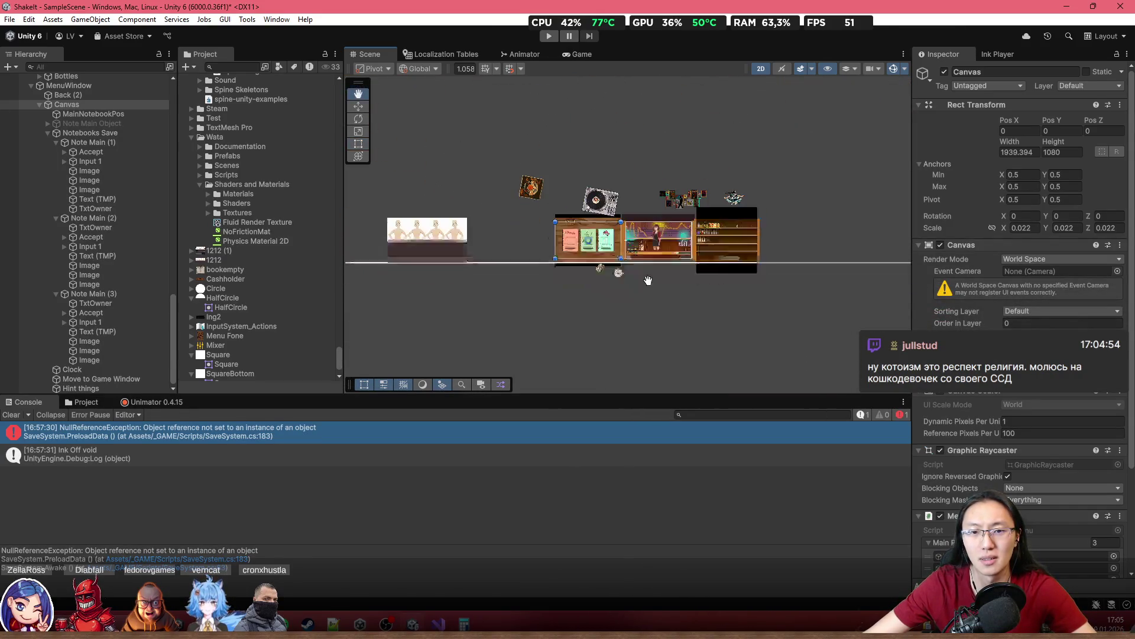
scroll(648, 194, down, 4)
drag(675, 260, 544, 193)
scroll(600, 234, up, 1)
drag(600, 234, 612, 311)
Step: Switch to the Rect tool, centre the character lineup image, frame the Canvas and enter Play mode
key(t)
scroll(641, 254, up, 1)
scroll(544, 296, up, 2)
scroll(544, 296, up, 2)
drag(509, 270, 628, 241)
scroll(680, 242, up, 2)
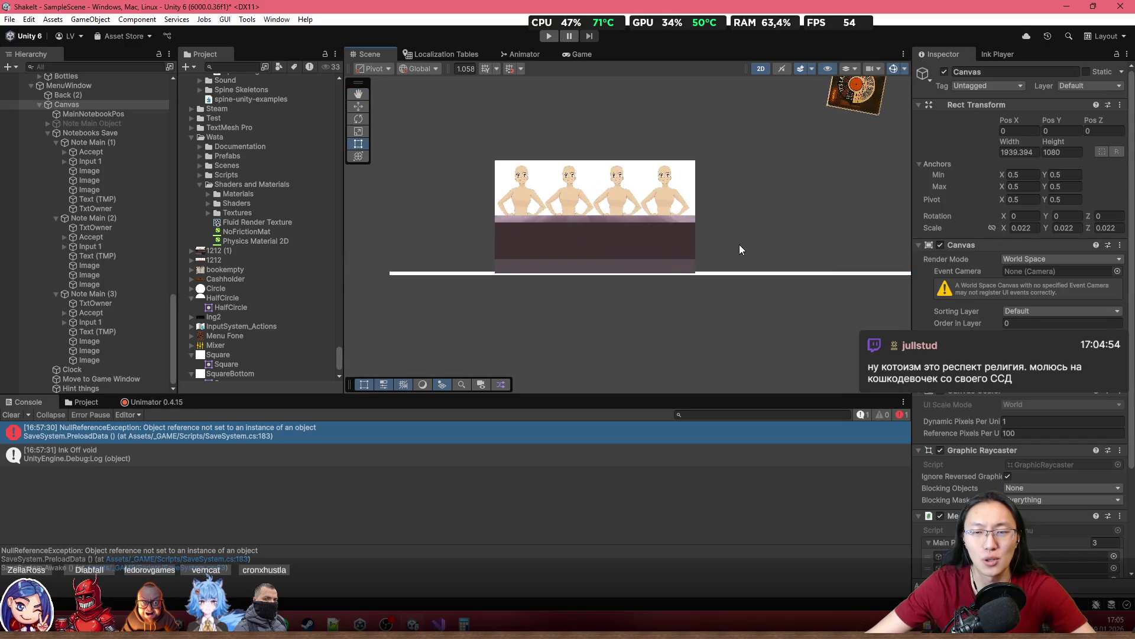
drag(739, 244, 676, 206)
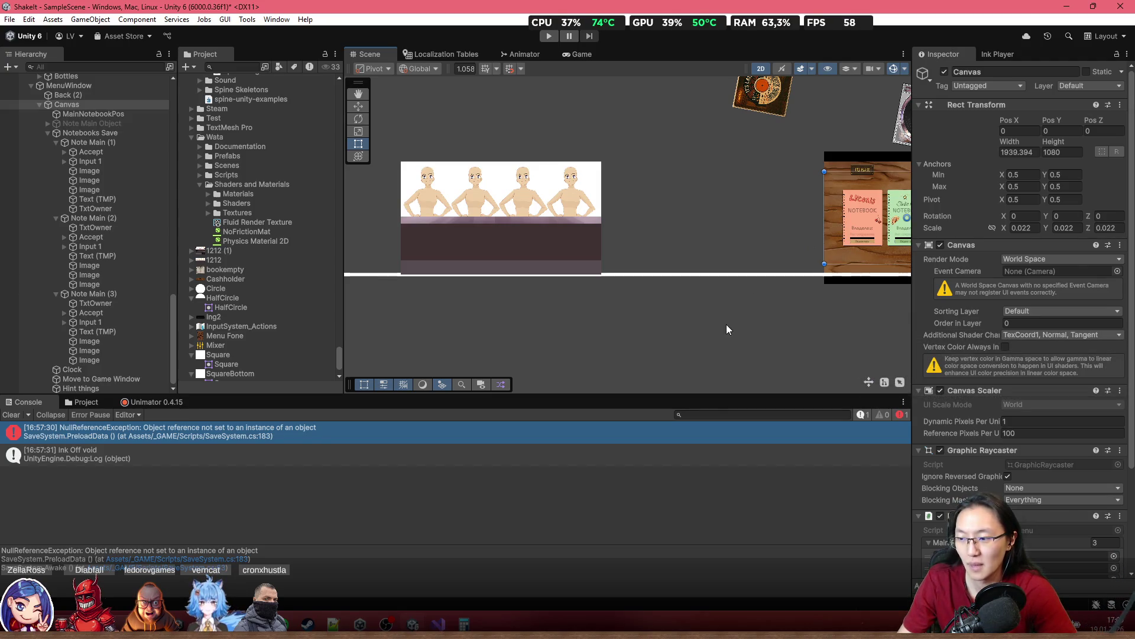
key(f)
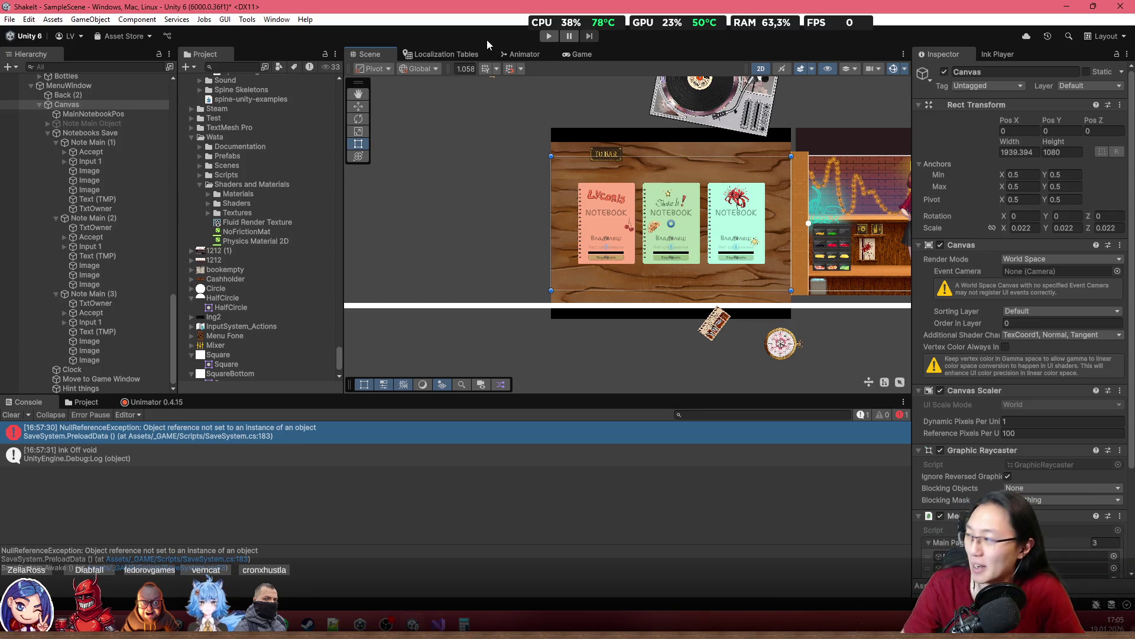
scroll(374, 300, right, 5)
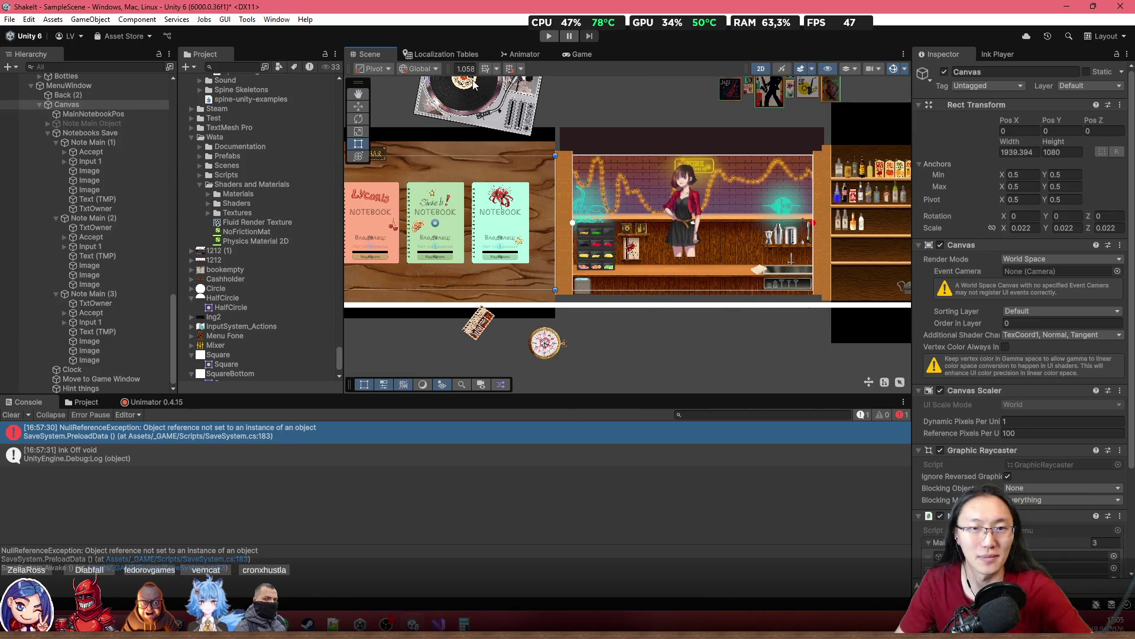
click(568, 36)
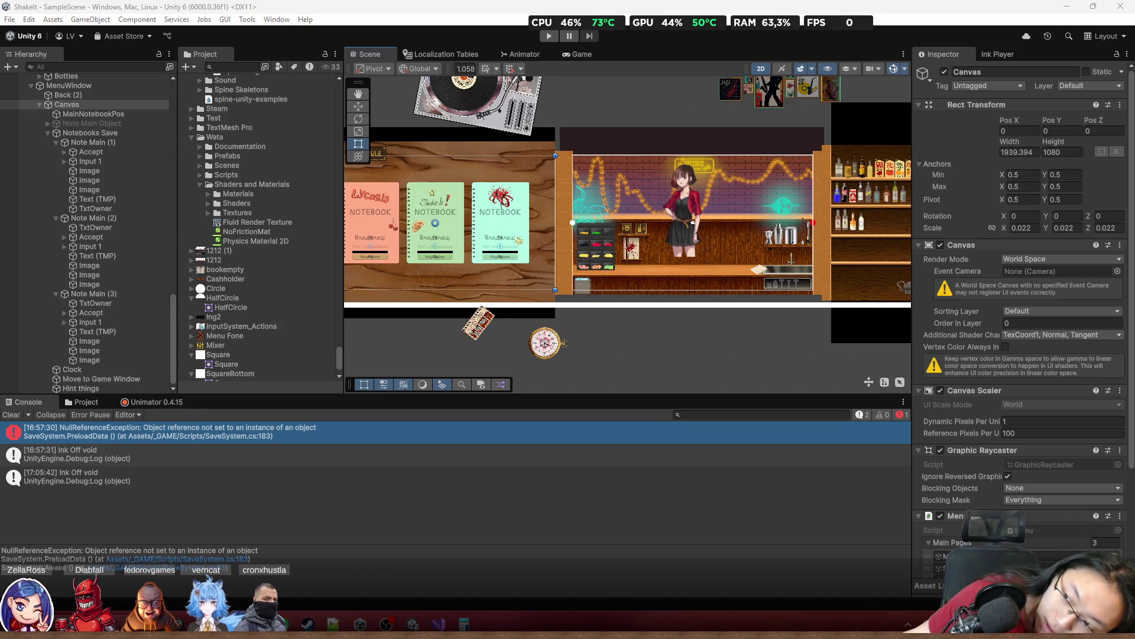
Step: Load twitch.tv in Chrome and open the Software and Game Development category
text(twitch.tv)
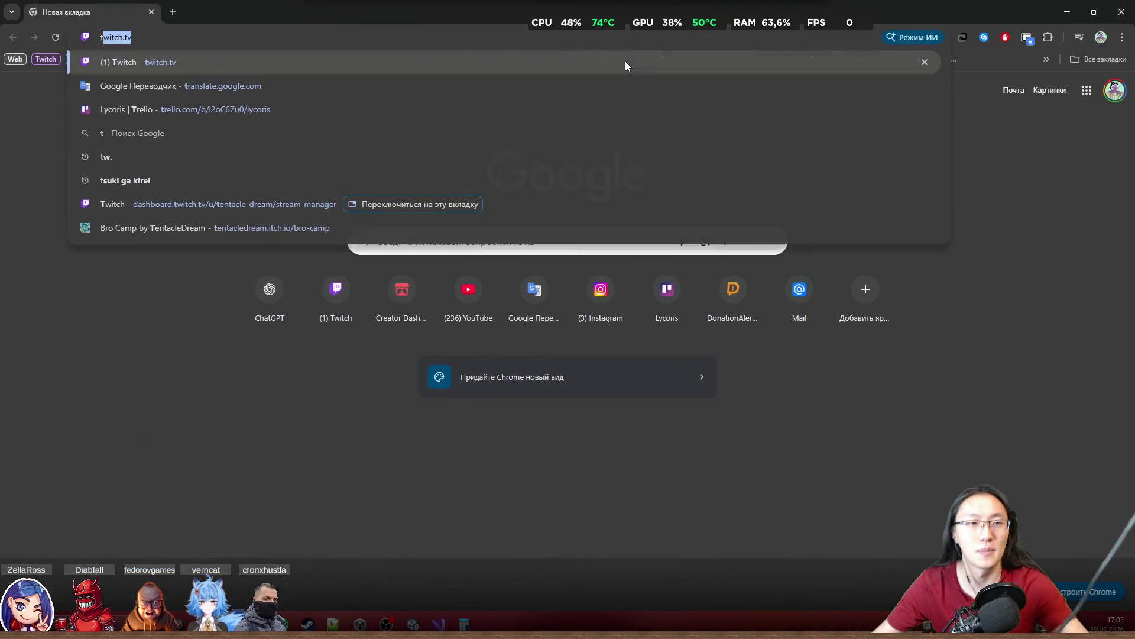
key(Return)
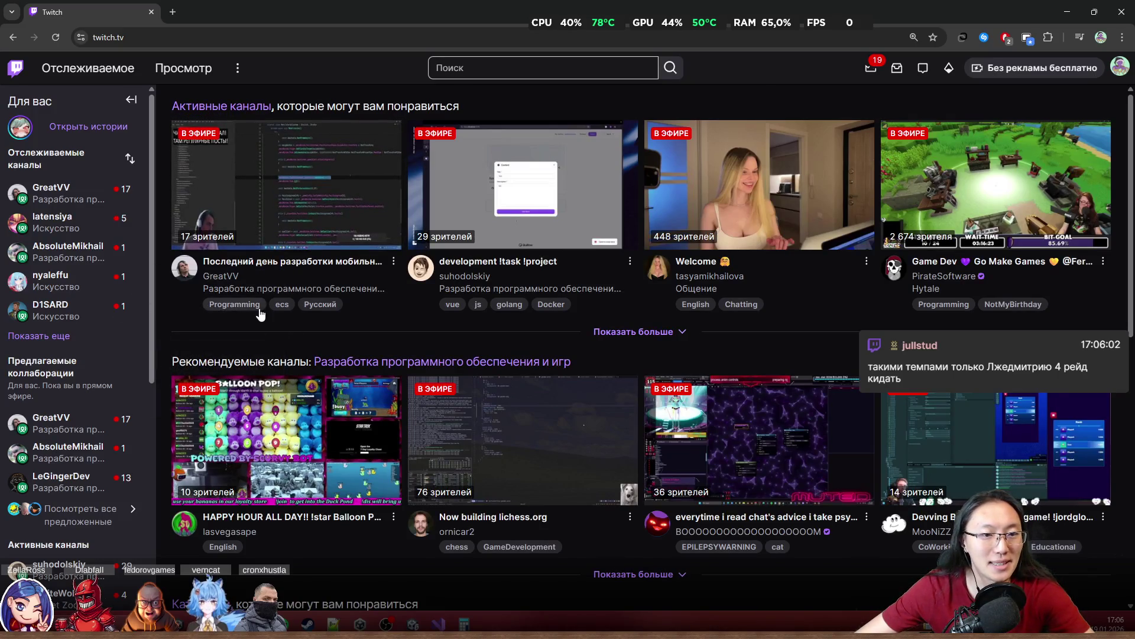
click(296, 289)
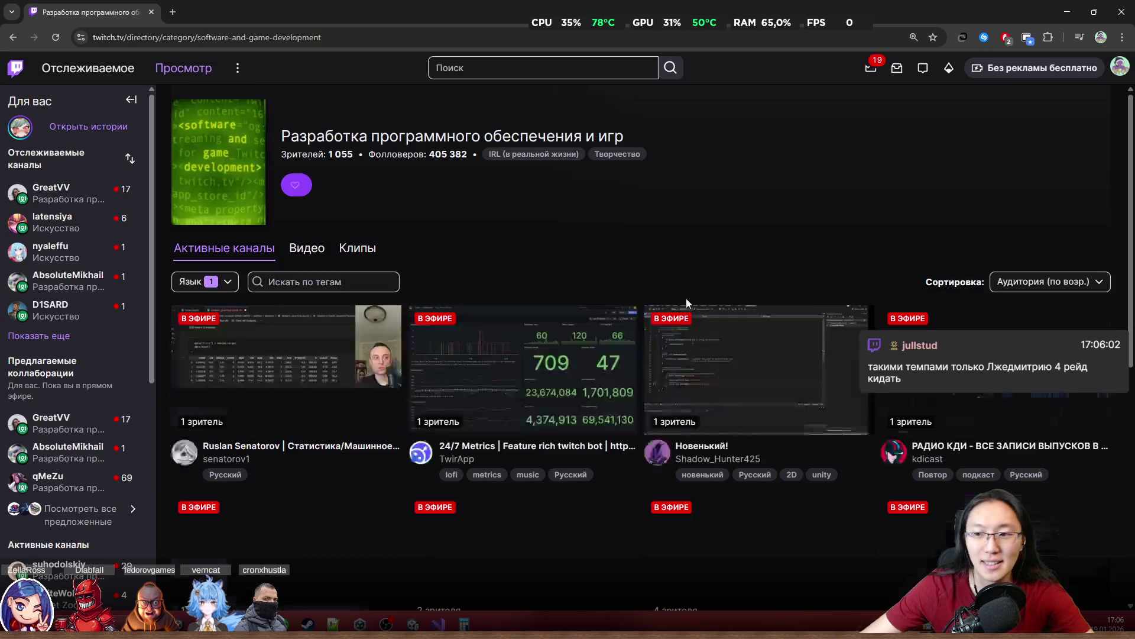
Step: Browse the Software and Game Development grid, then switch to the new Car Combat Game stream tab
scroll(627, 242, down, 3)
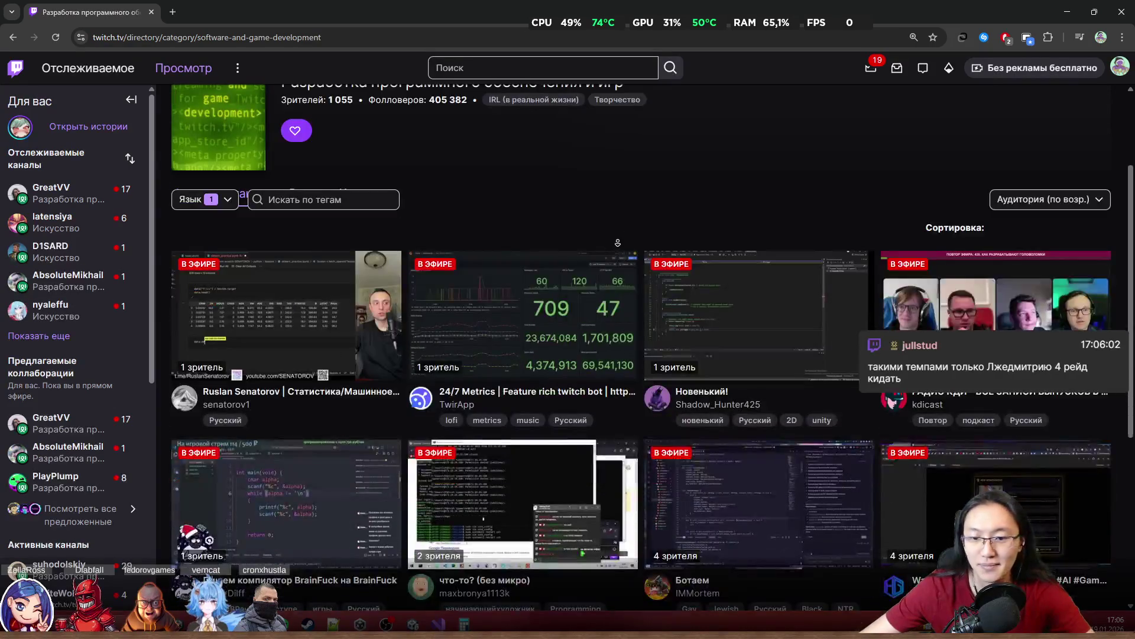
scroll(624, 208, down, 3)
scroll(906, 526, down, 1)
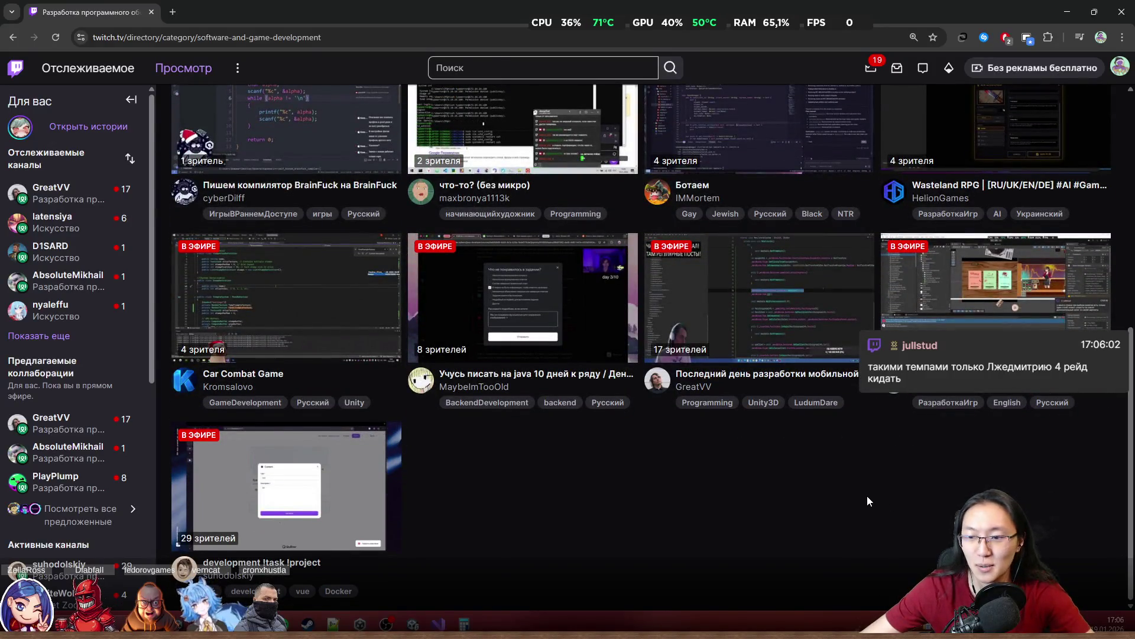
scroll(867, 495, up, 4)
scroll(942, 483, down, 2)
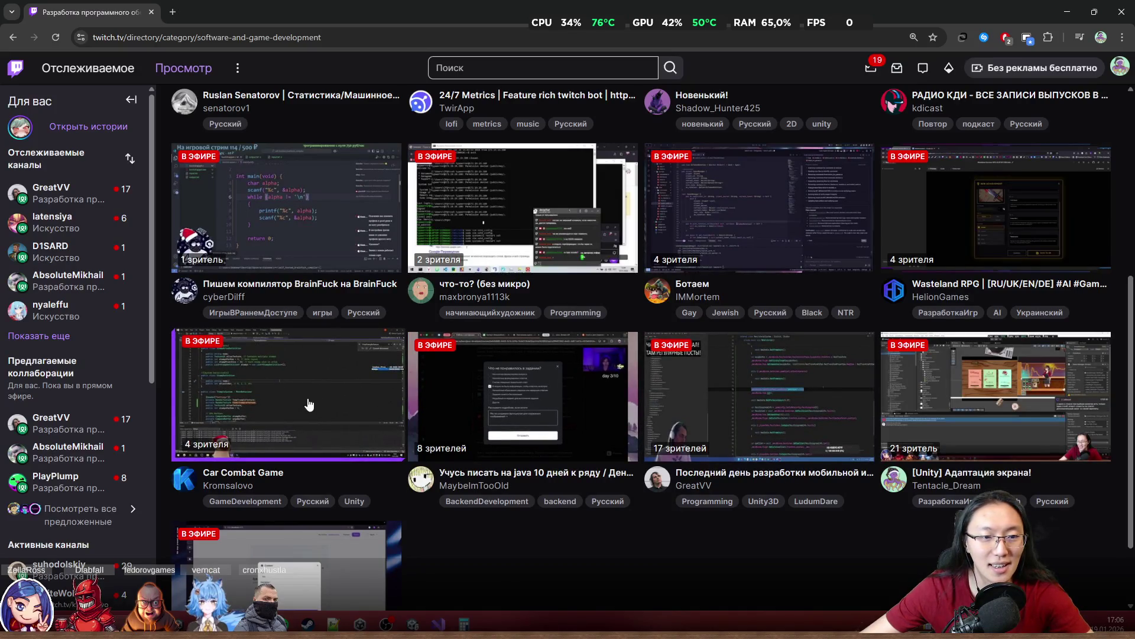
scroll(308, 404, up, 2)
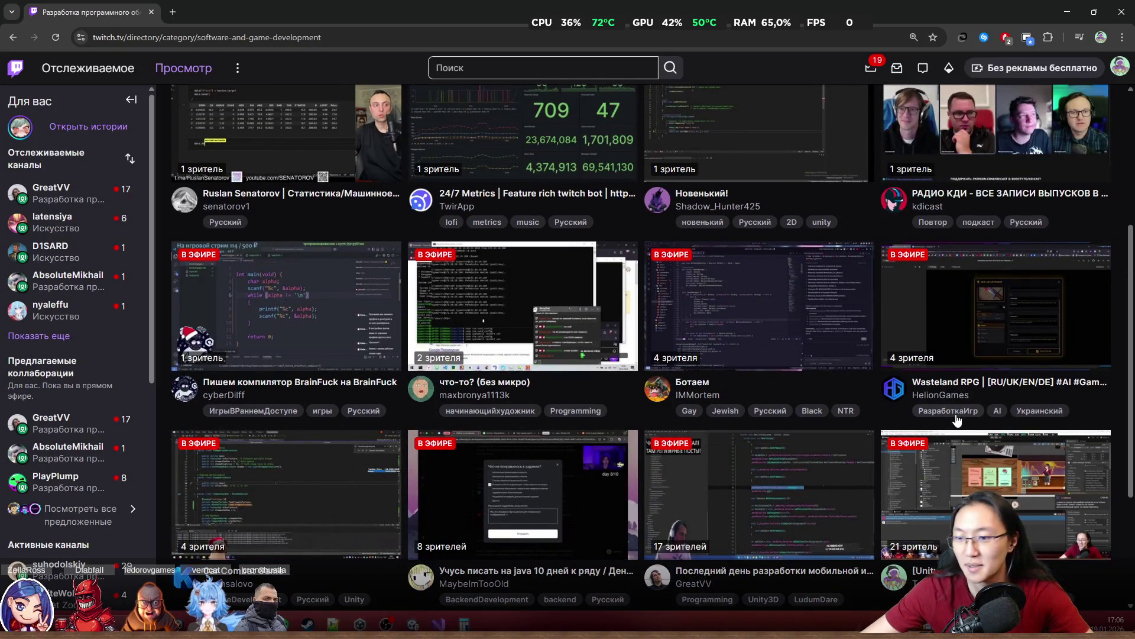
scroll(870, 398, up, 3)
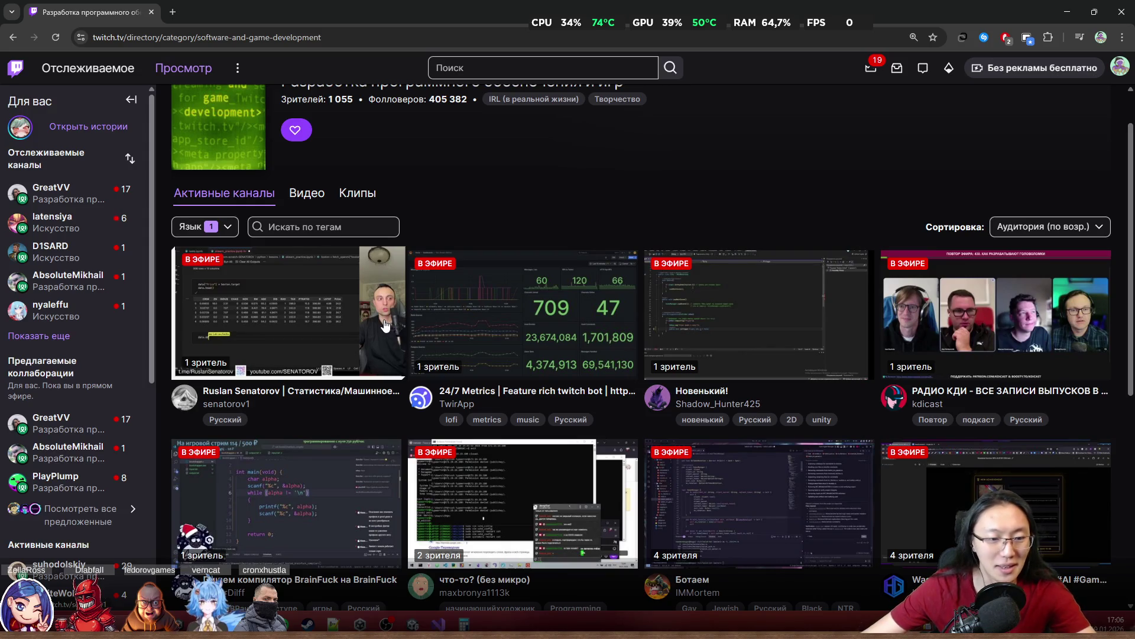
scroll(383, 324, down, 1)
scroll(382, 324, down, 3)
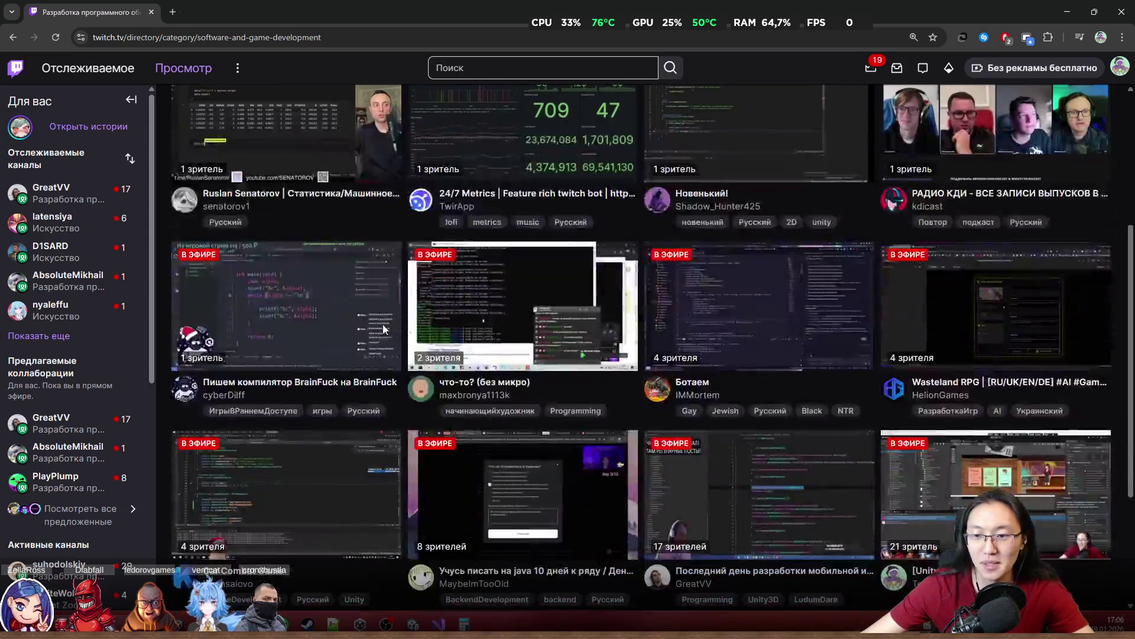
scroll(769, 490, down, 2)
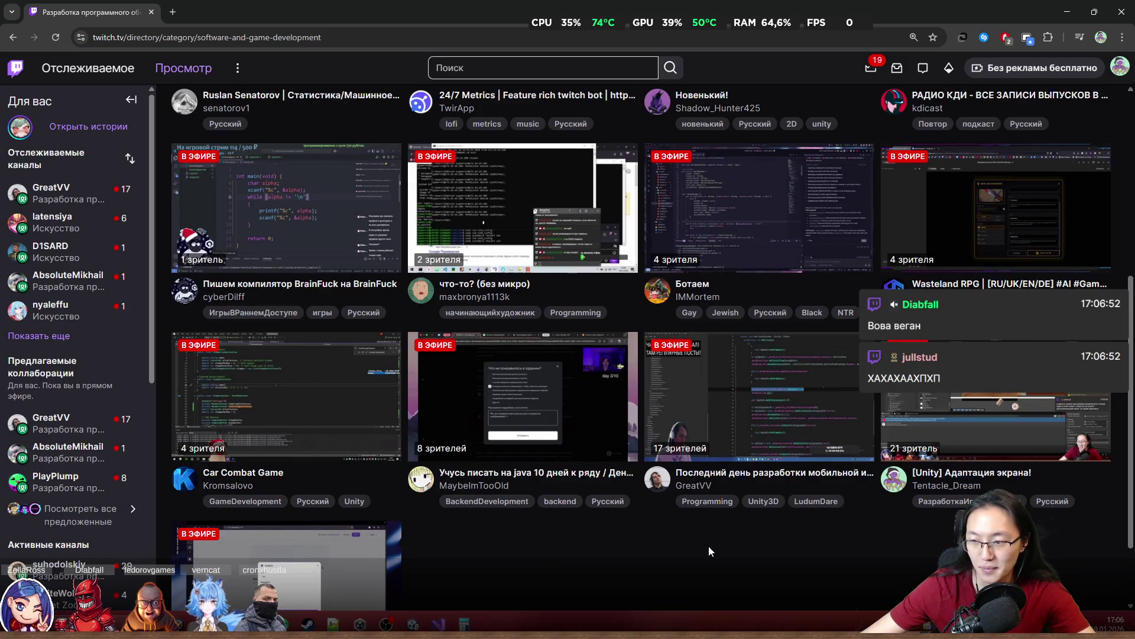
scroll(382, 316, up, 6)
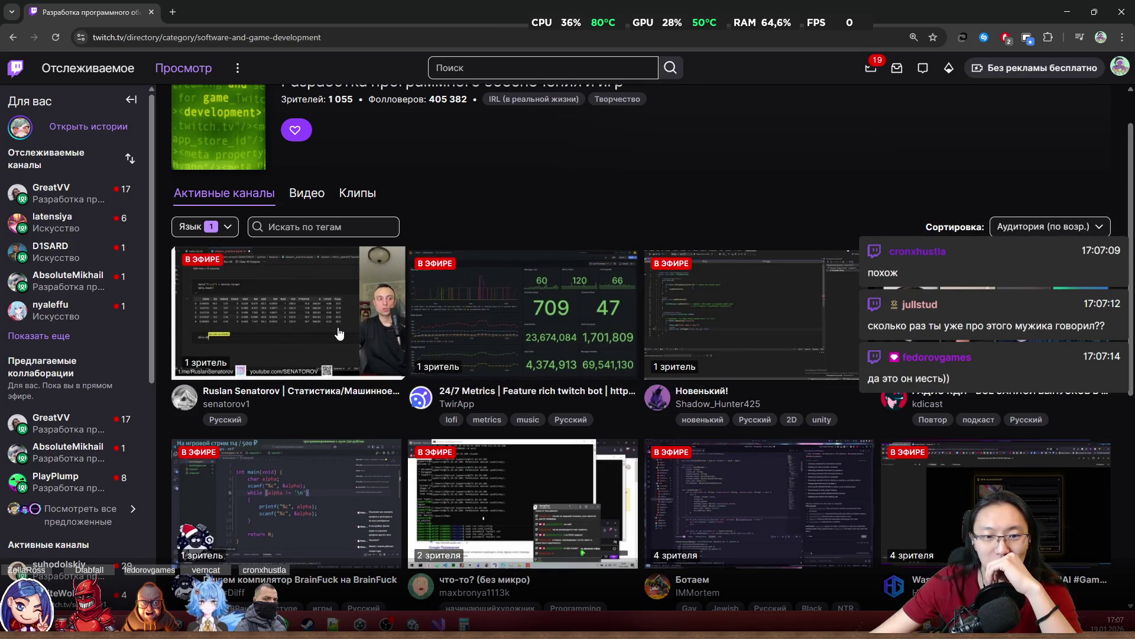
scroll(339, 333, down, 3)
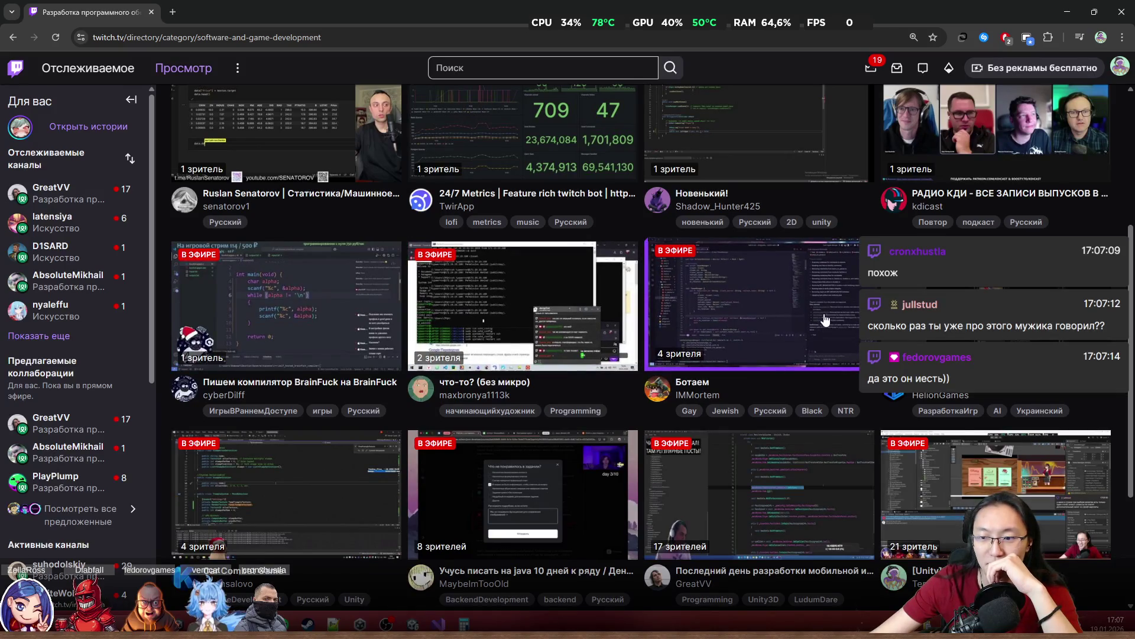
scroll(364, 396, down, 2)
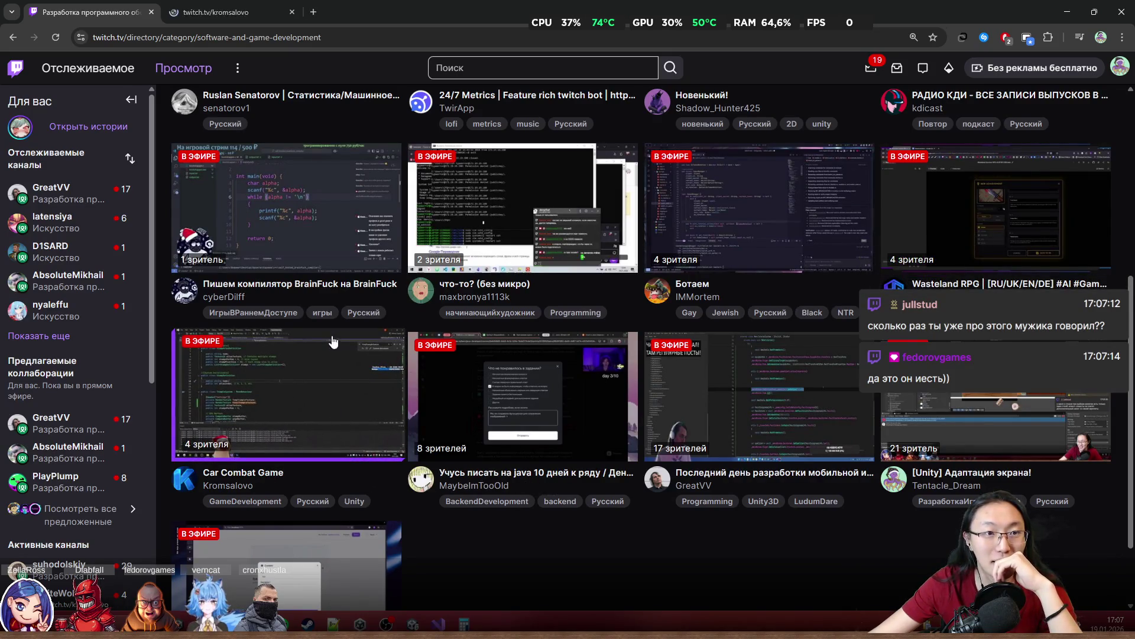
click(193, 5)
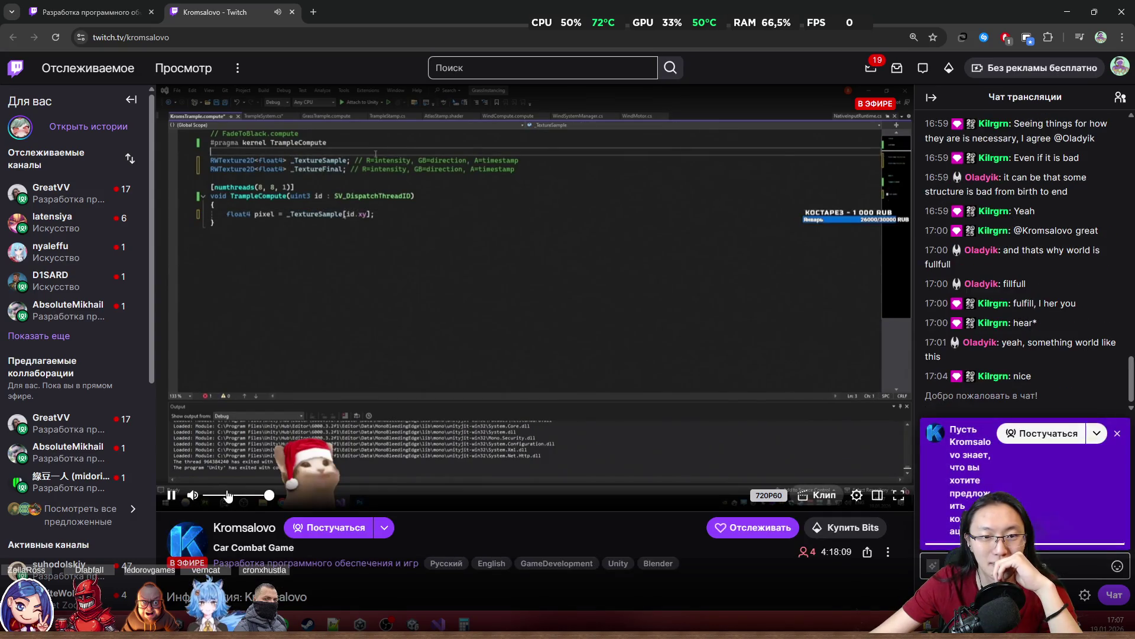
Step: Lower the Car Combat Game stream to 41% volume, dismiss the knock popup, and close it
click(234, 495)
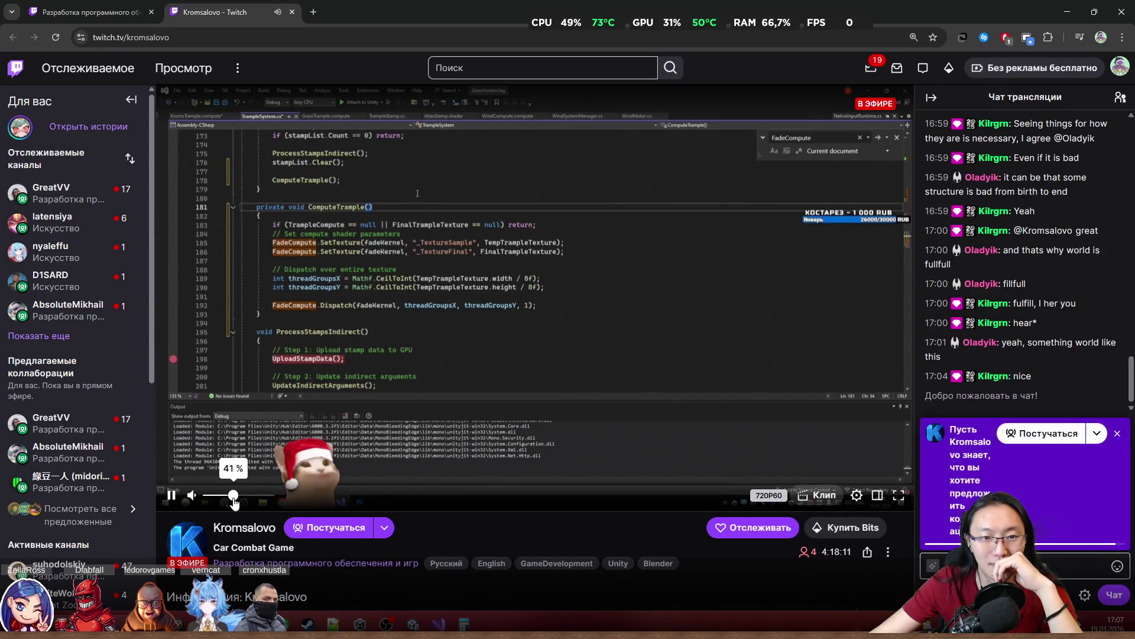
click(1117, 436)
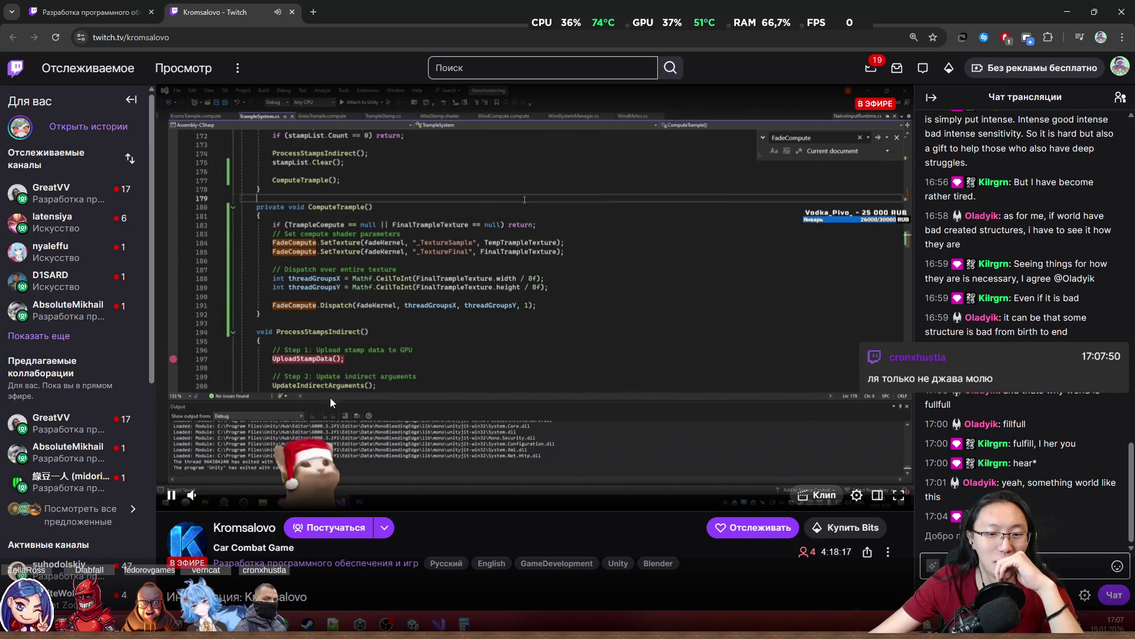
click(292, 12)
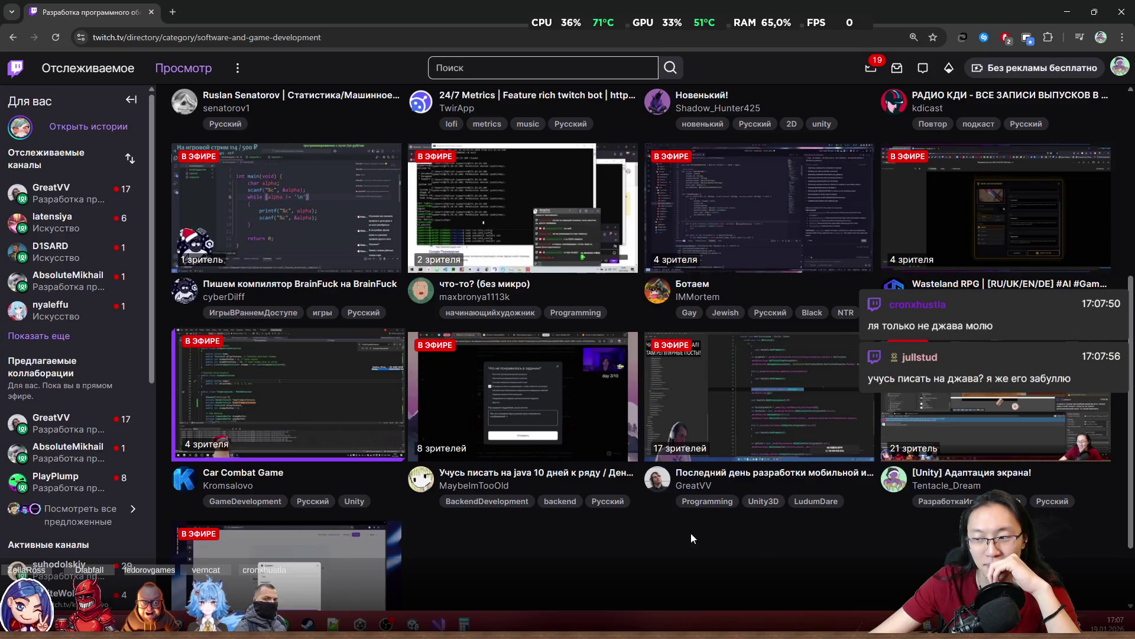
Step: Preview the Java learning stream in a new tab, close it, and scroll the directory
scroll(745, 543, down, 1)
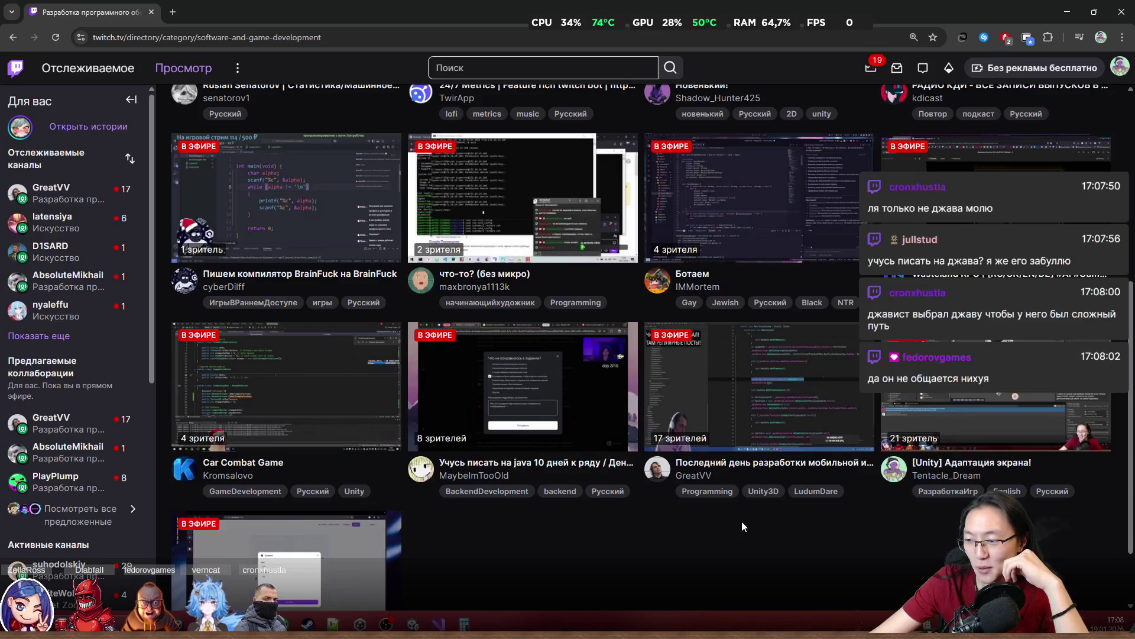
scroll(706, 533, down, 1)
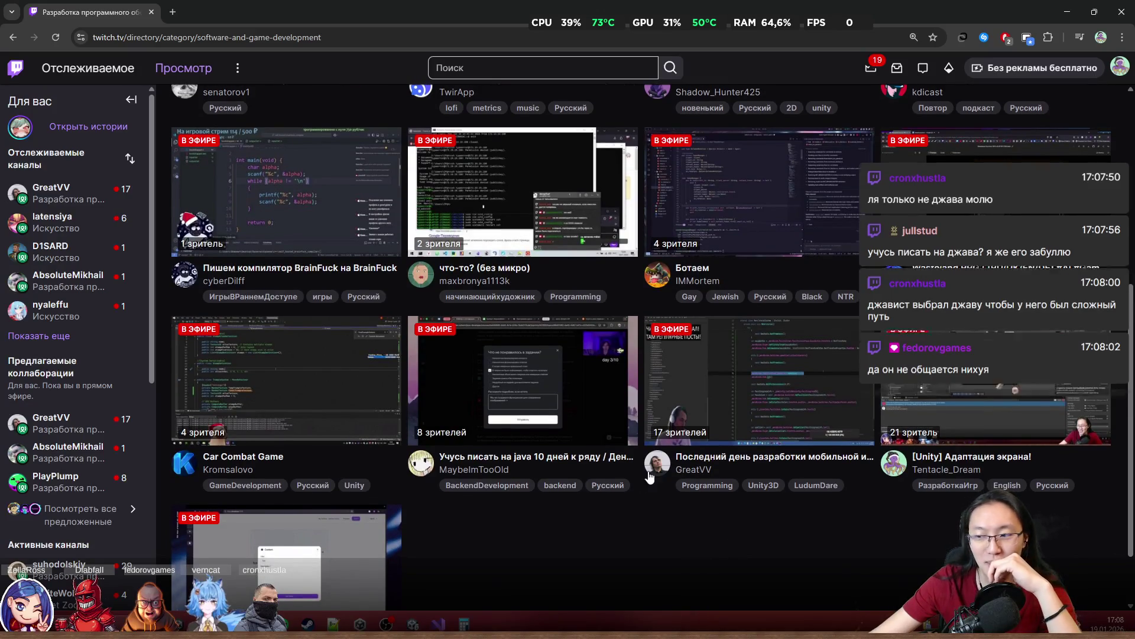
middle_click(586, 398)
click(195, 12)
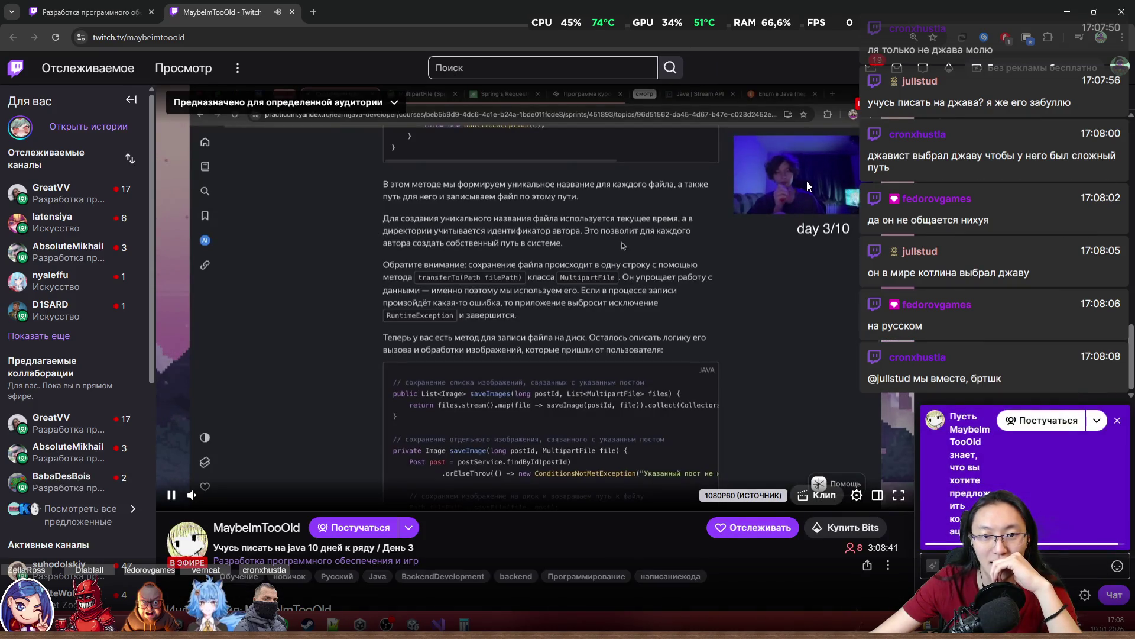
click(292, 12)
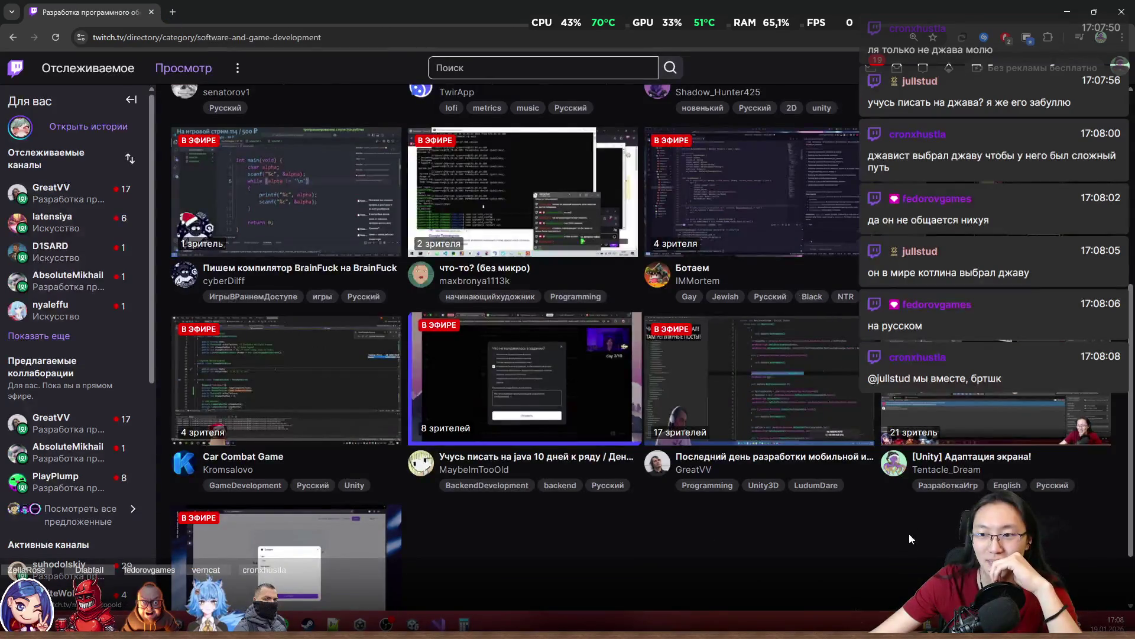
scroll(910, 566, down, 1)
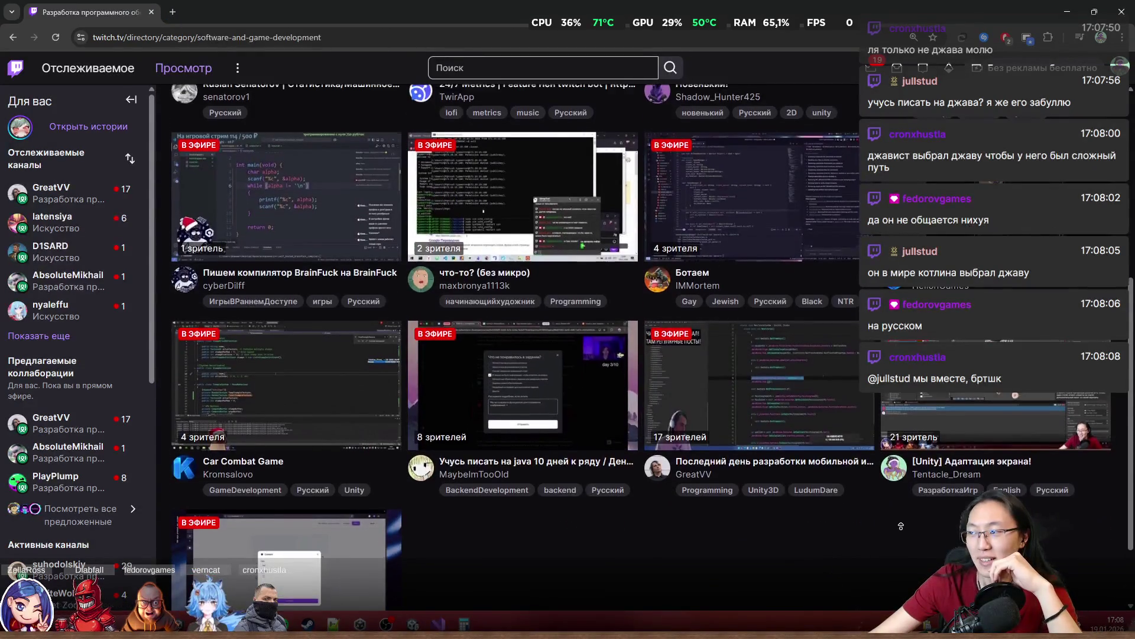
scroll(582, 285, up, 5)
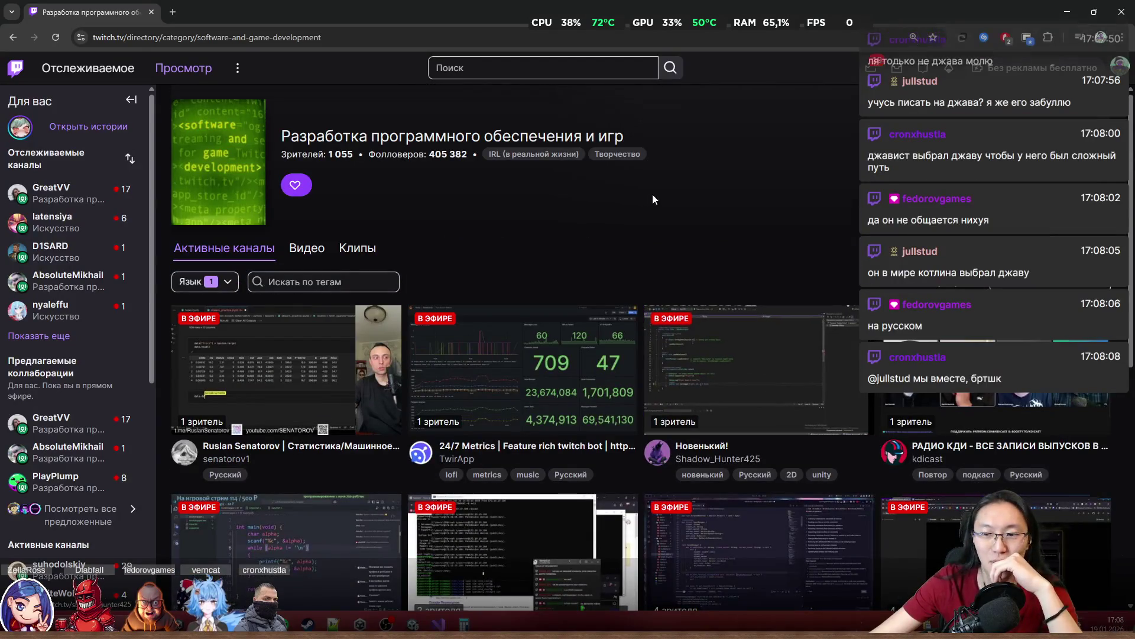
scroll(582, 285, down, 7)
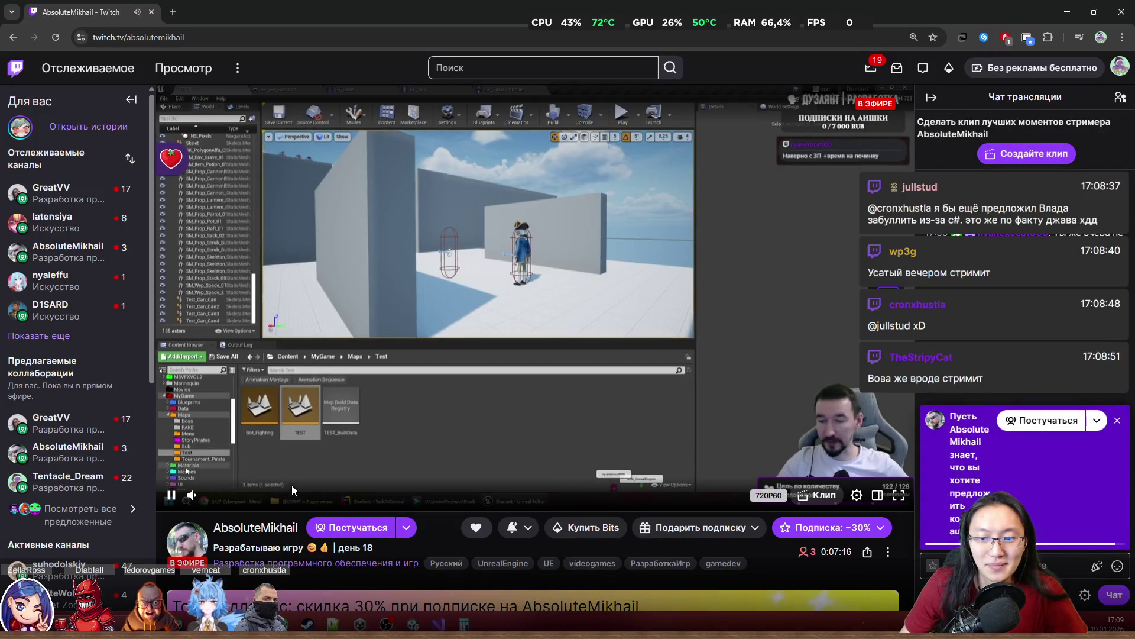
Step: Select the channel name in the web address, then dismiss the suggestions to return to the stream
double_click(210, 37)
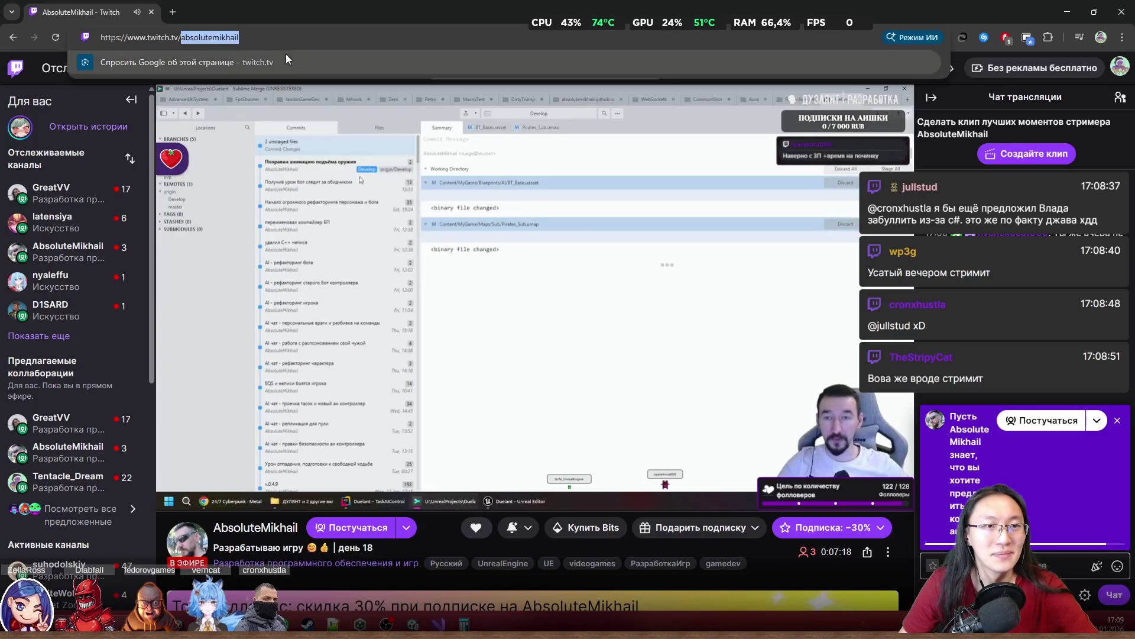
click(383, 450)
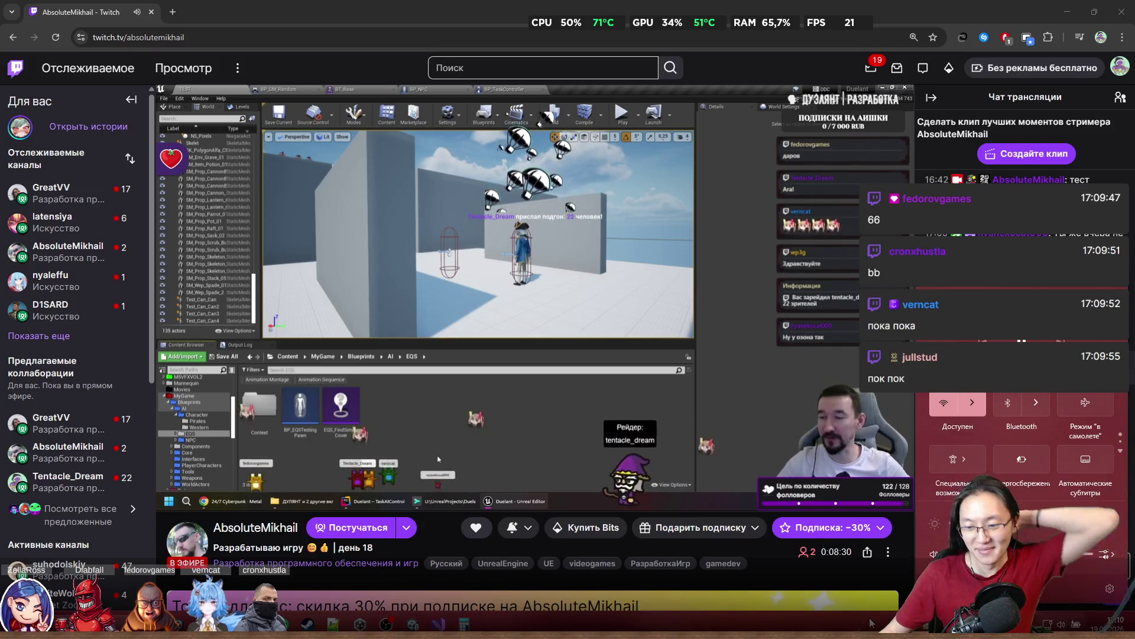
Step: Close the Windows quick settings, raise the stream volume to 100%, and watch it fullscreen
click(920, 547)
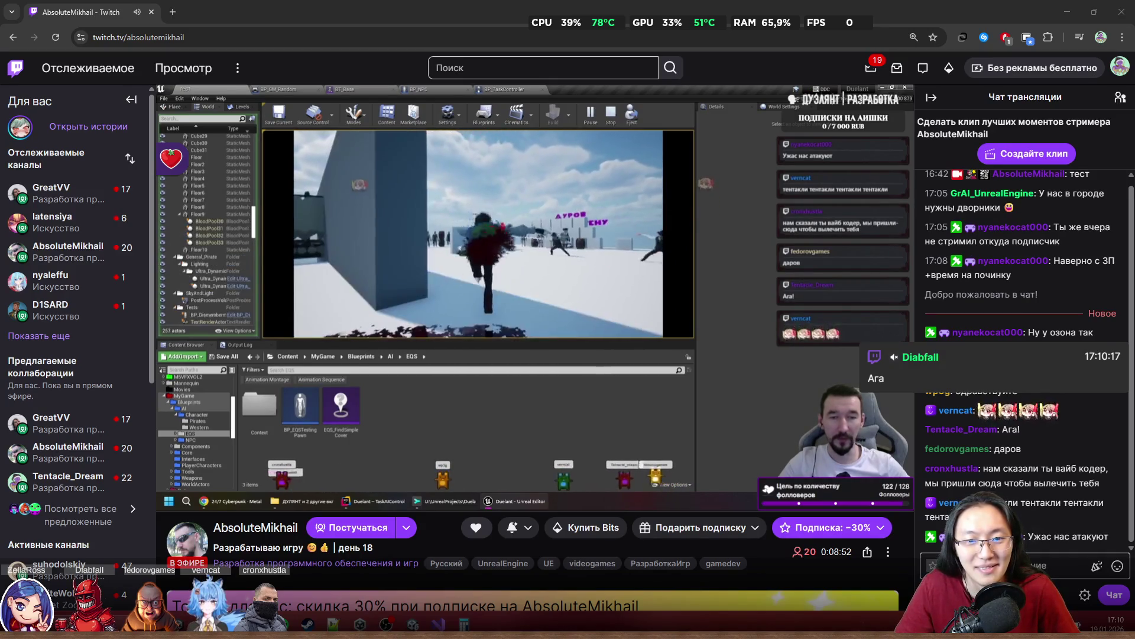
click(1005, 565)
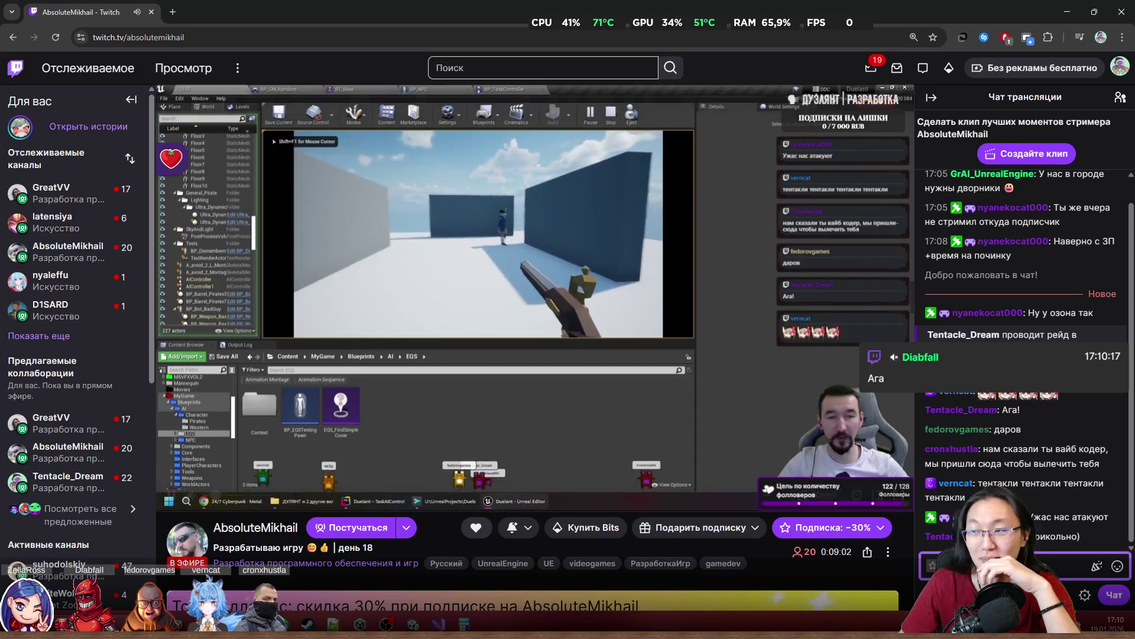
mouse_move(275, 499)
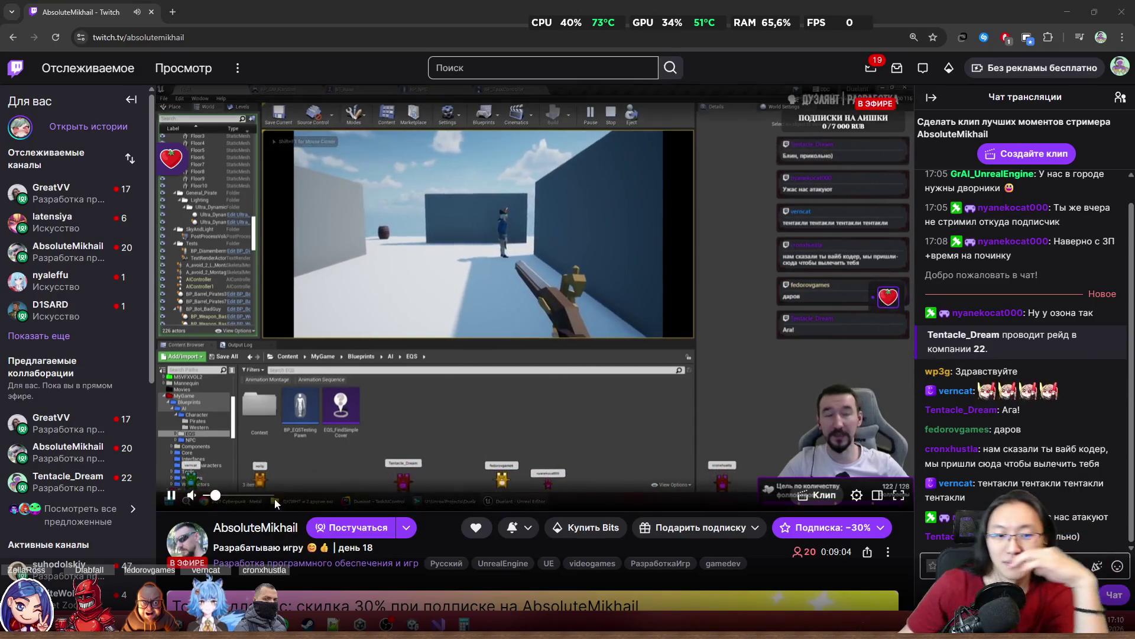
drag(217, 497, 244, 497)
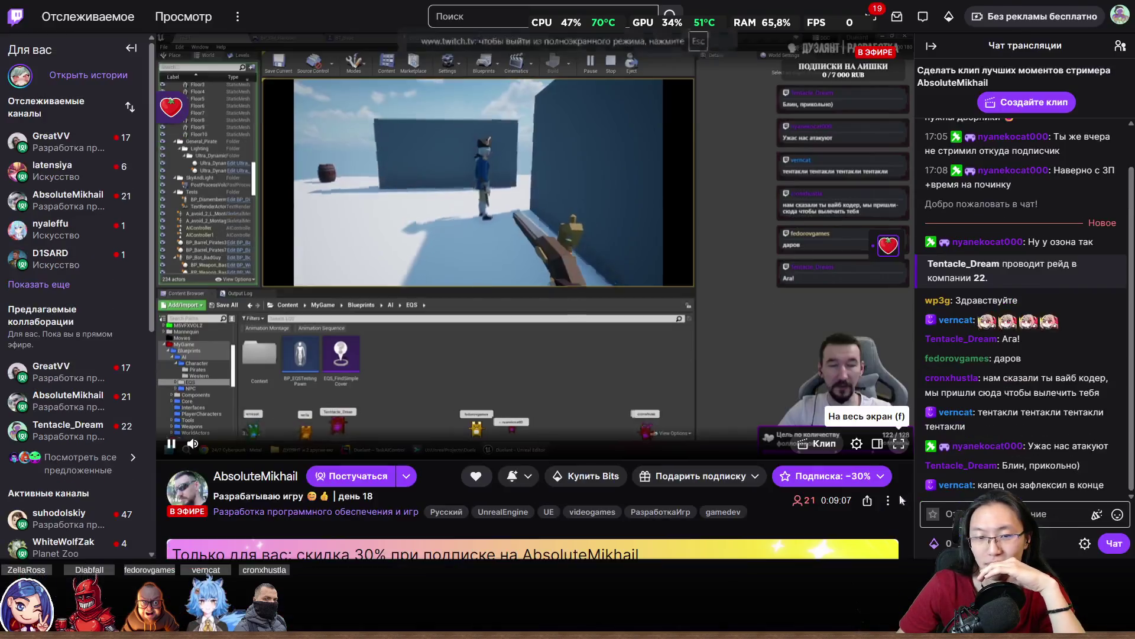
click(899, 495)
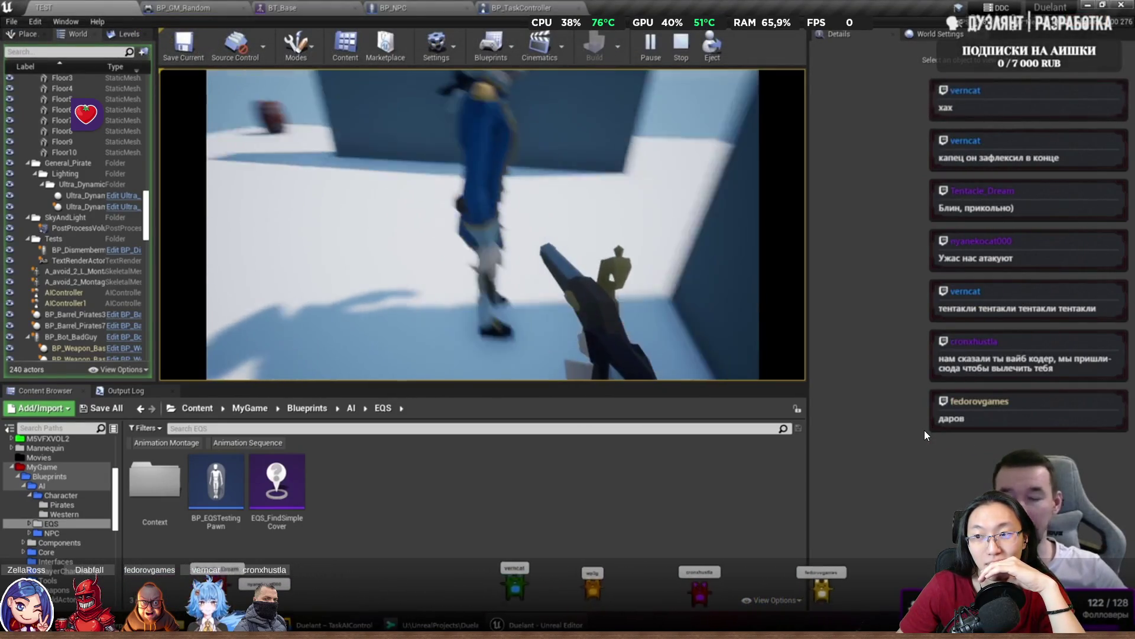
Step: Exit fullscreen with Esc so the stream plays beside the live chat again
mouse_move(687, 217)
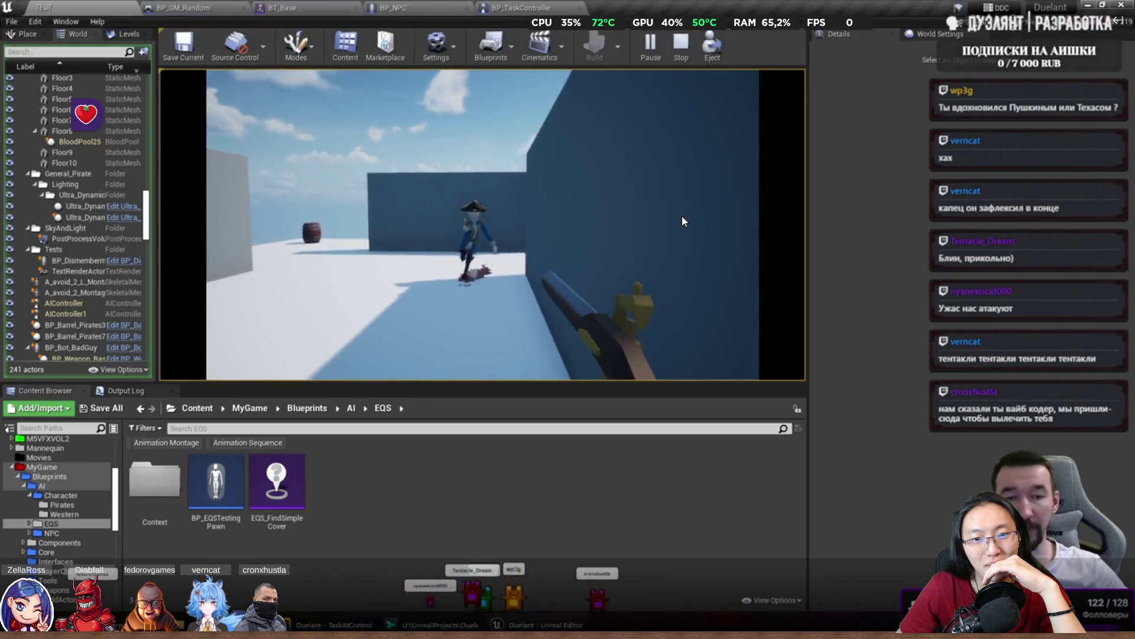
key(Escape)
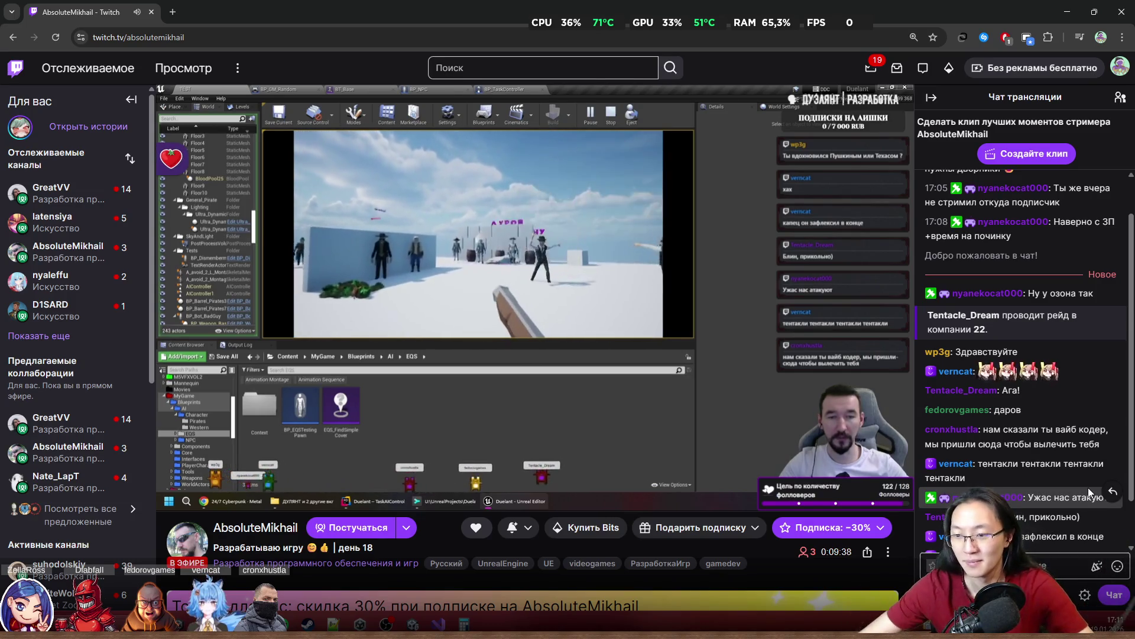
click(1044, 565)
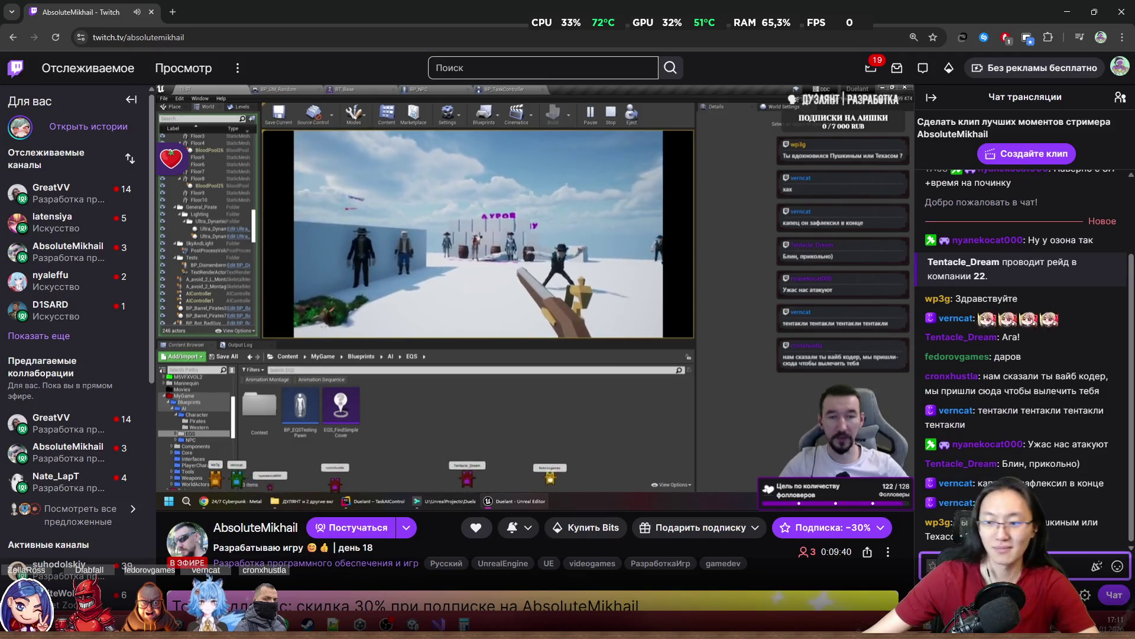